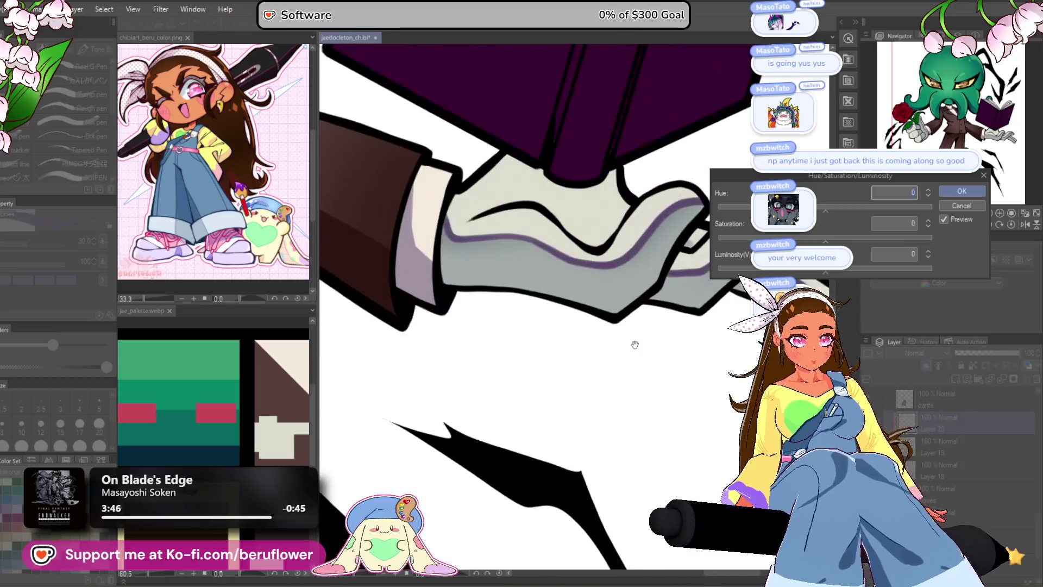
- Shift the glove shading line to muted mauve with Hue 51, Saturation -6, Luminosity 15
mouse_move(825, 211)
left_mouse_down()
mouse_move(874, 208)
mouse_move(809, 239)
mouse_move(852, 269)
mouse_move(835, 269)
mouse_move(853, 266)
mouse_move(842, 270)
left_mouse_up()
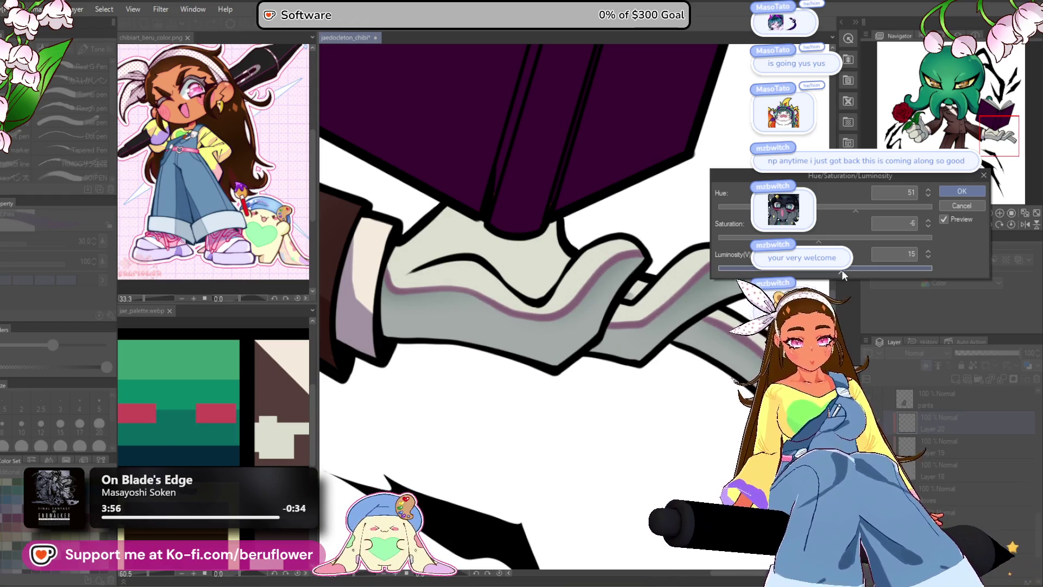
left_click(960, 192)
scroll(581, 382, "down", 5)
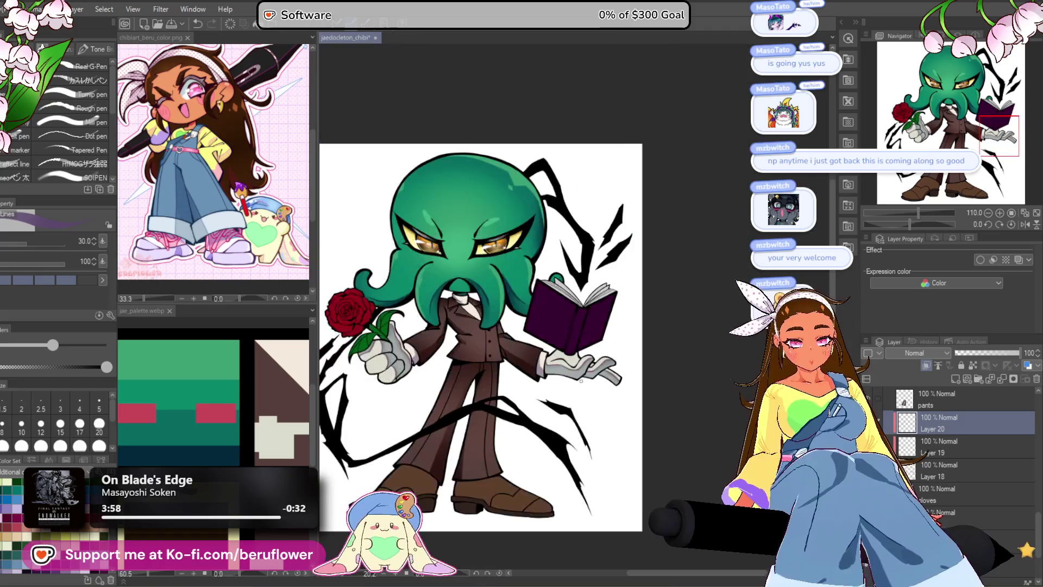
- Centre the whole character in view and select the shoes layer to add a layer above it
left_click_drag(581, 381, 664, 353)
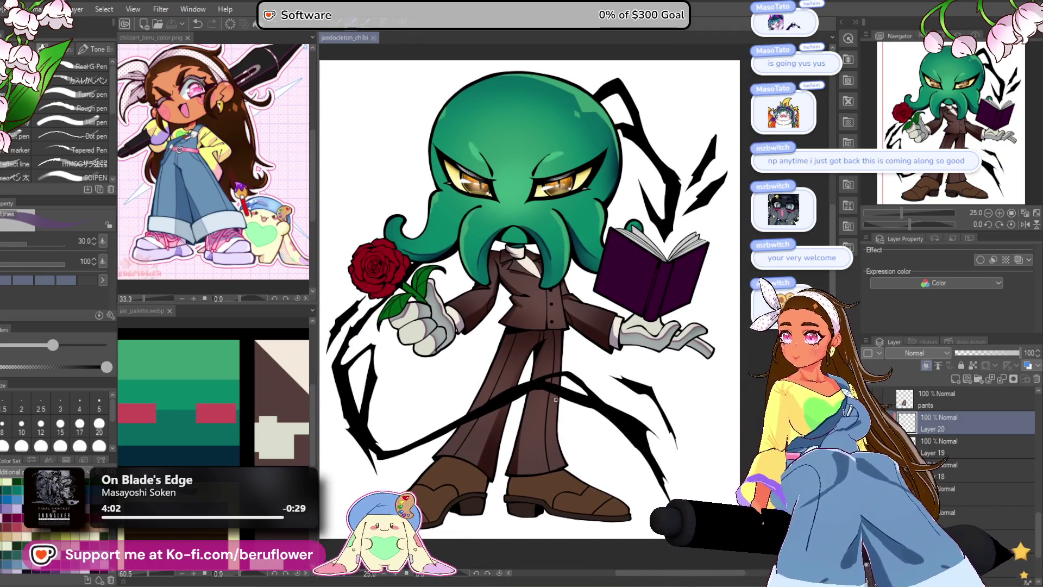
mouse_move(526, 398)
left_mouse_down()
mouse_move(532, 366)
mouse_move(530, 384)
left_mouse_up()
scroll(959, 432, "down", 2)
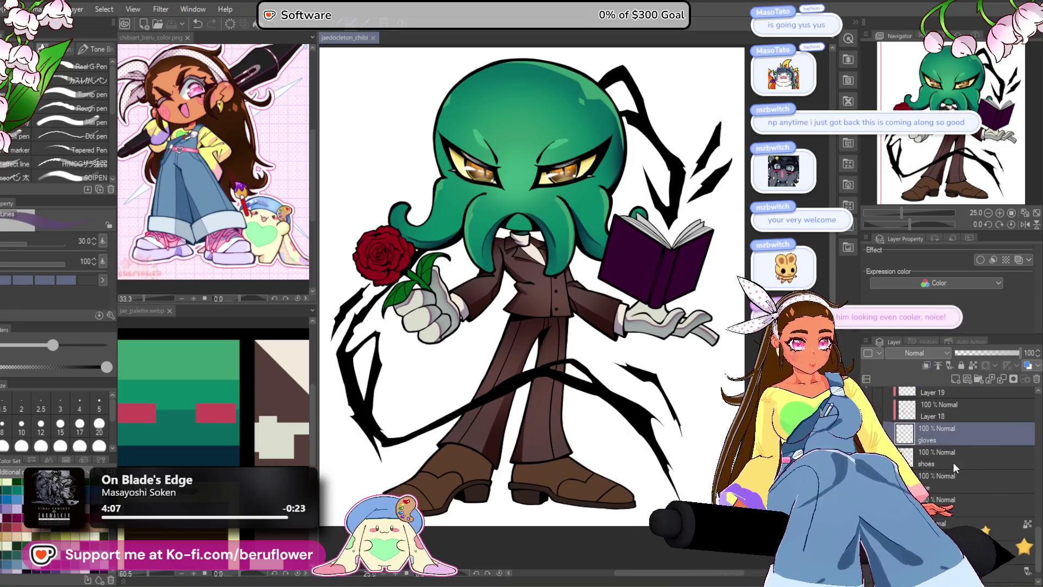
left_click(953, 461)
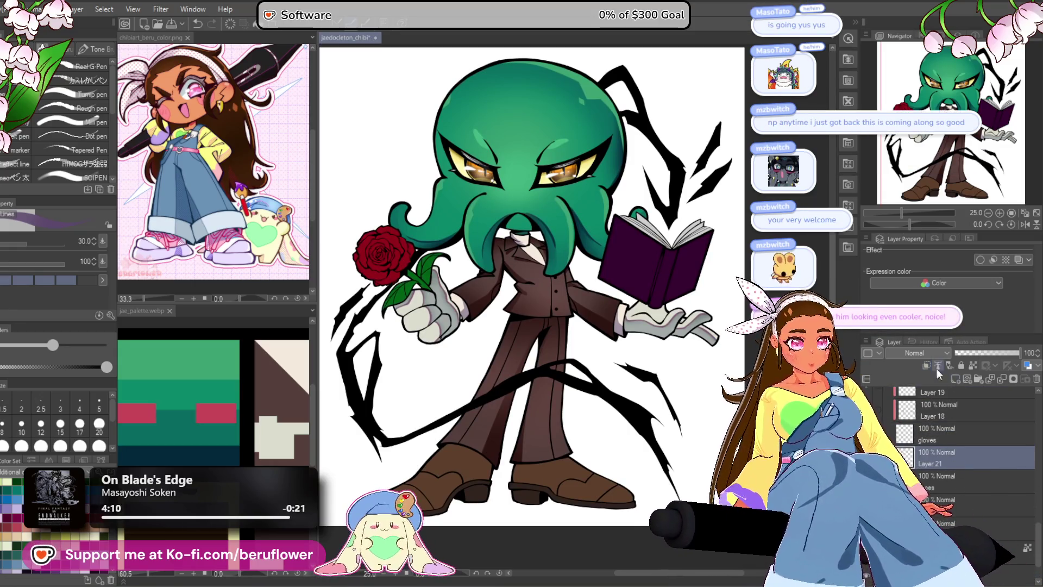
- Check the reference palette and set a darker brown drawing colour (H 24, S 68, V 30)
left_click(293, 547)
scroll(293, 546, "up", 5)
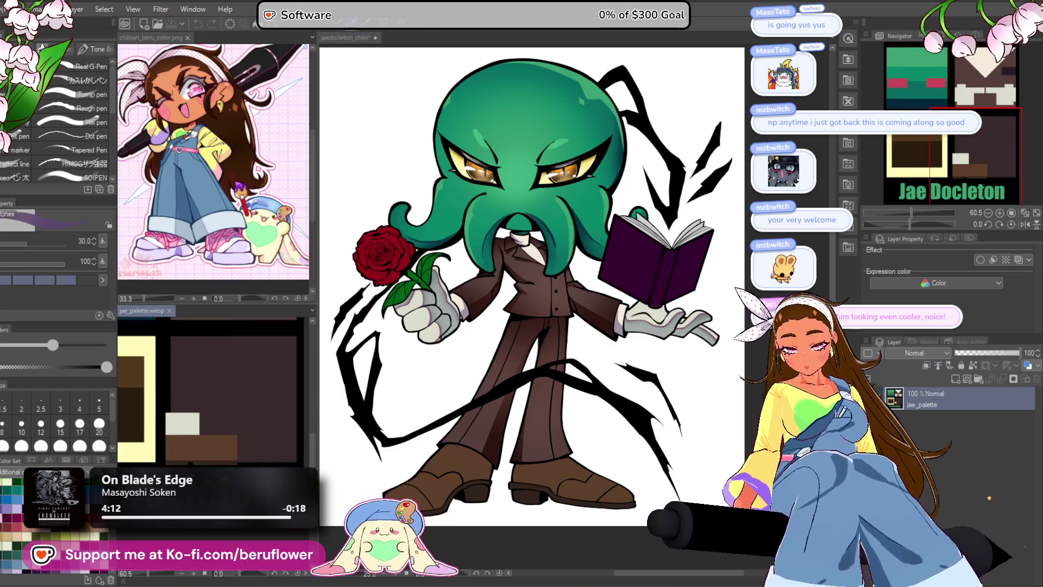
left_click(452, 468)
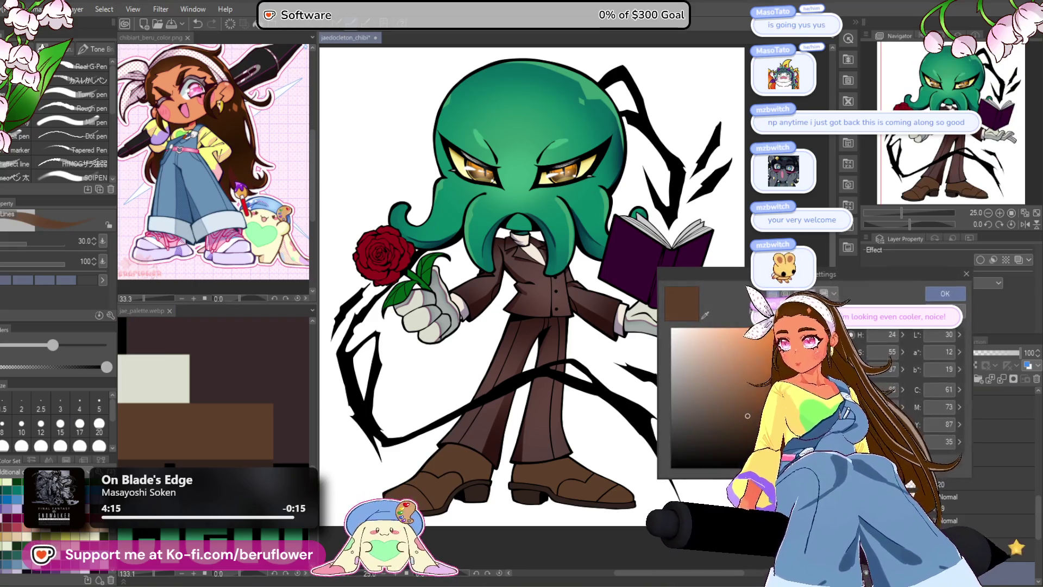
left_click(787, 428)
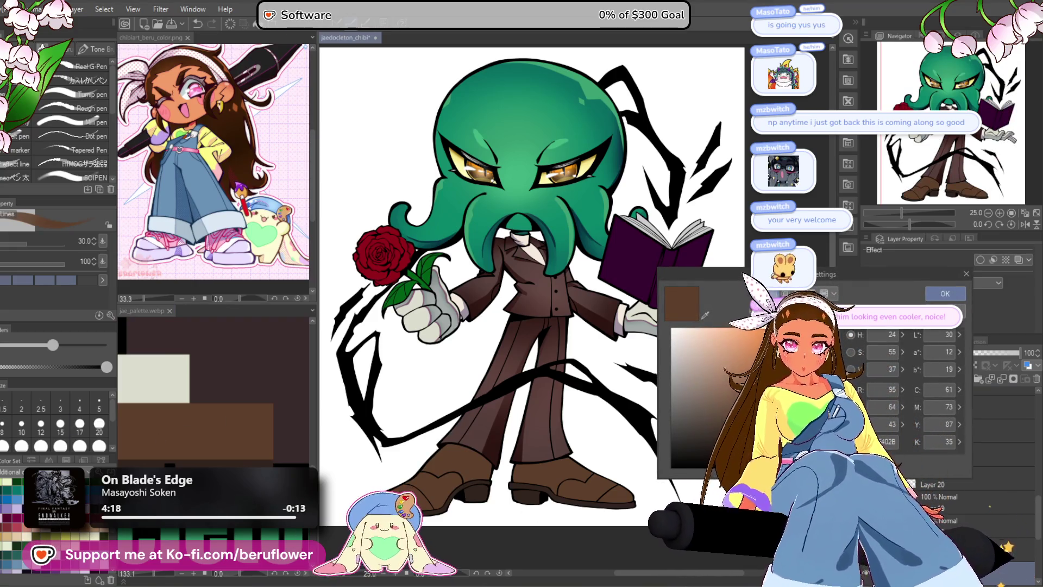
key("Return")
scroll(555, 412, "up", 3)
- Zoom into the boots, draw a trial brown stroke, and undo a test bucket fill
scroll(556, 411, "up", 1)
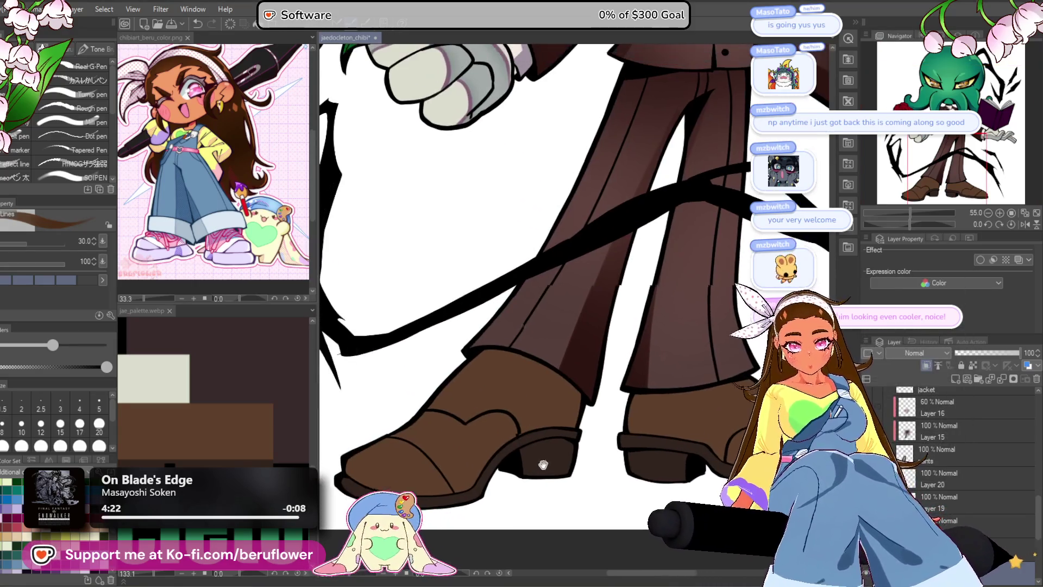
scroll(559, 368, "up", 4)
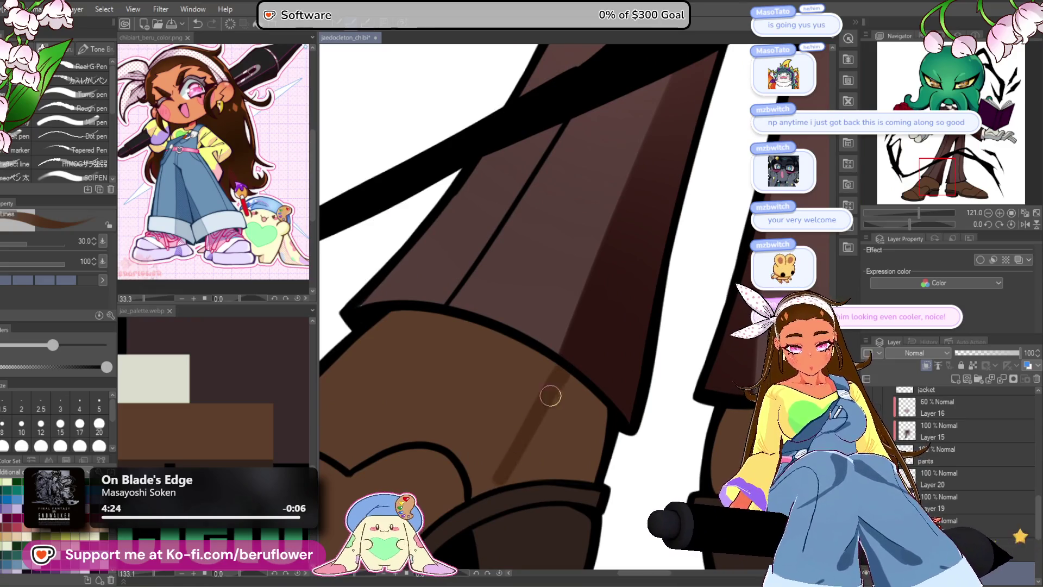
left_click_drag(503, 474, 492, 469)
mouse_move(723, 424)
left_mouse_down()
mouse_move(621, 349)
mouse_move(598, 431)
left_mouse_up()
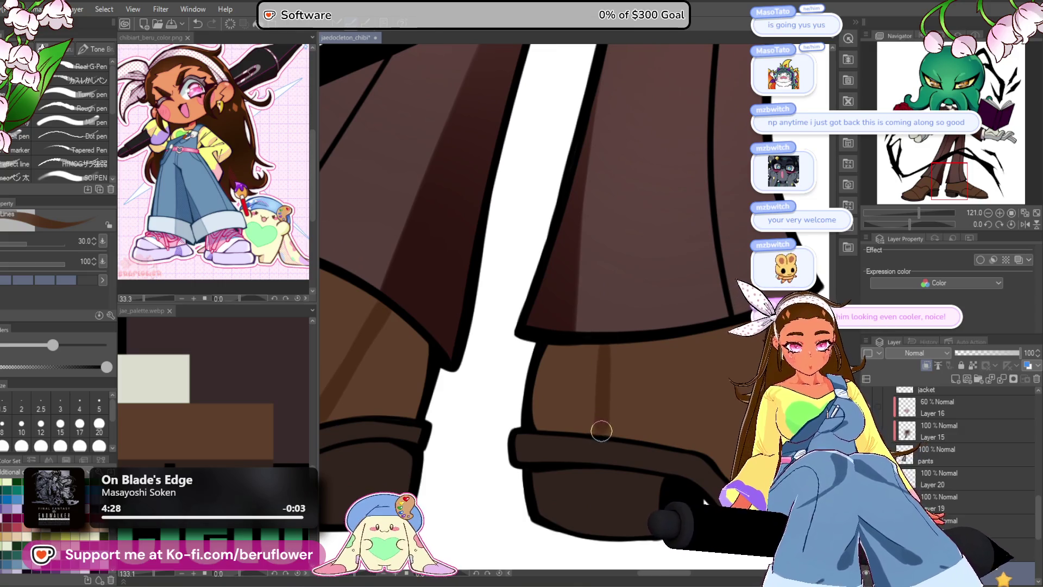
scroll(601, 400, "down", 3)
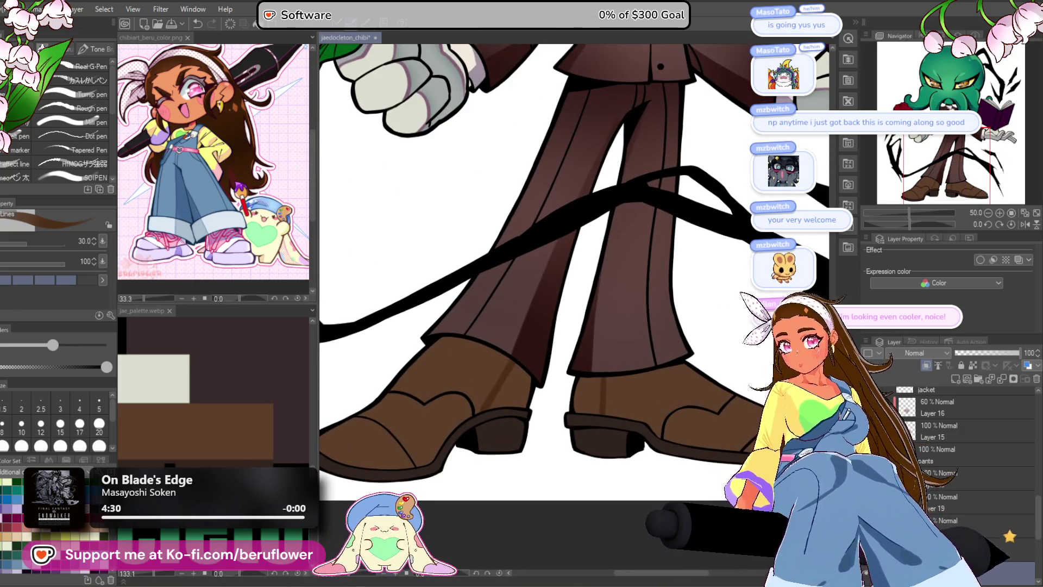
key("g")
left_click(459, 363)
key("ctrl+z")
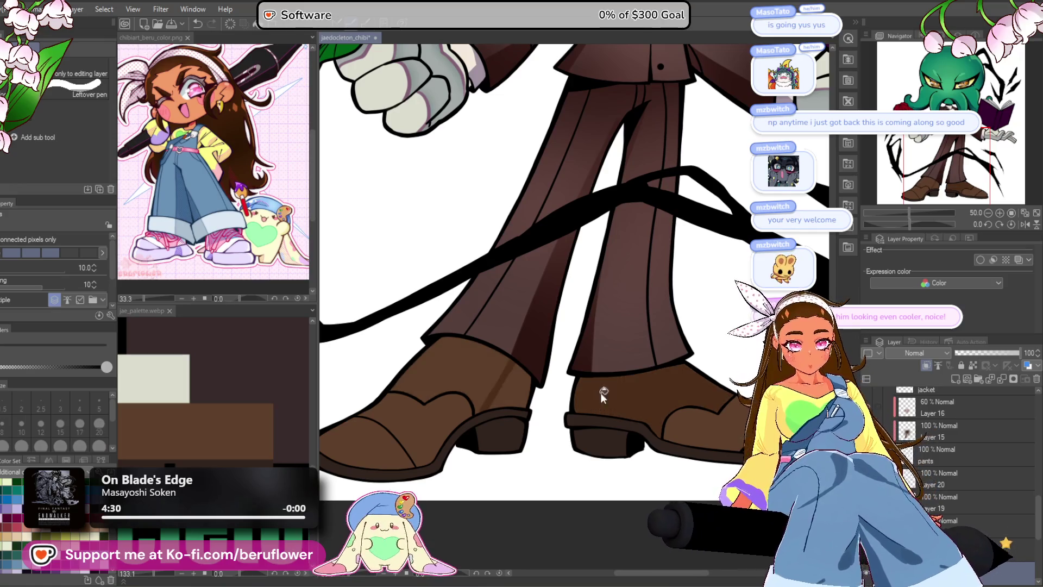
key("p")
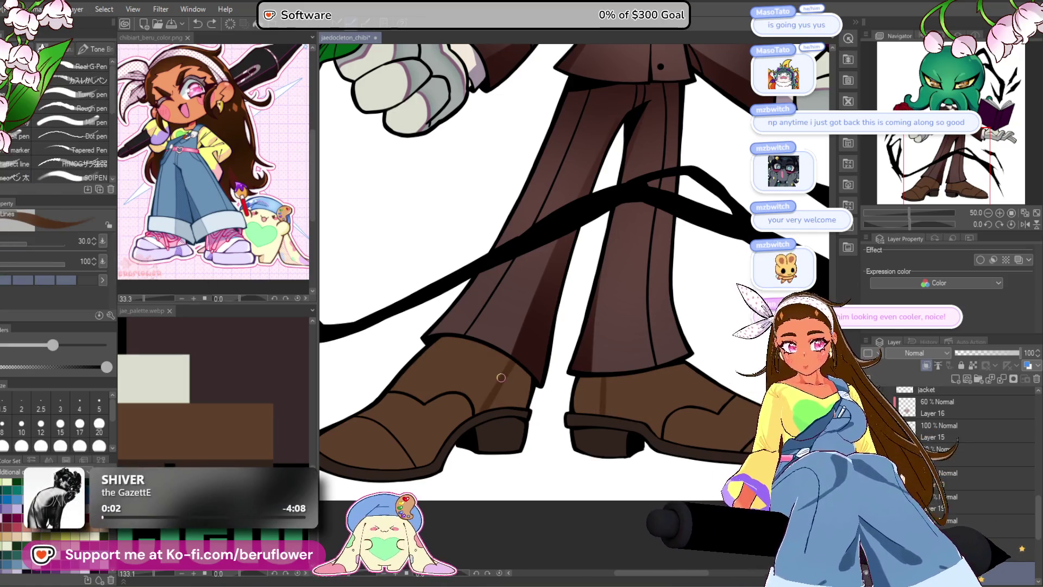
- Paint darker brown shading on the boot below the trouser hem, then choose a near-black brown (H 13, S 59)
scroll(501, 377, "up", 3)
left_click_drag(561, 354, 564, 354)
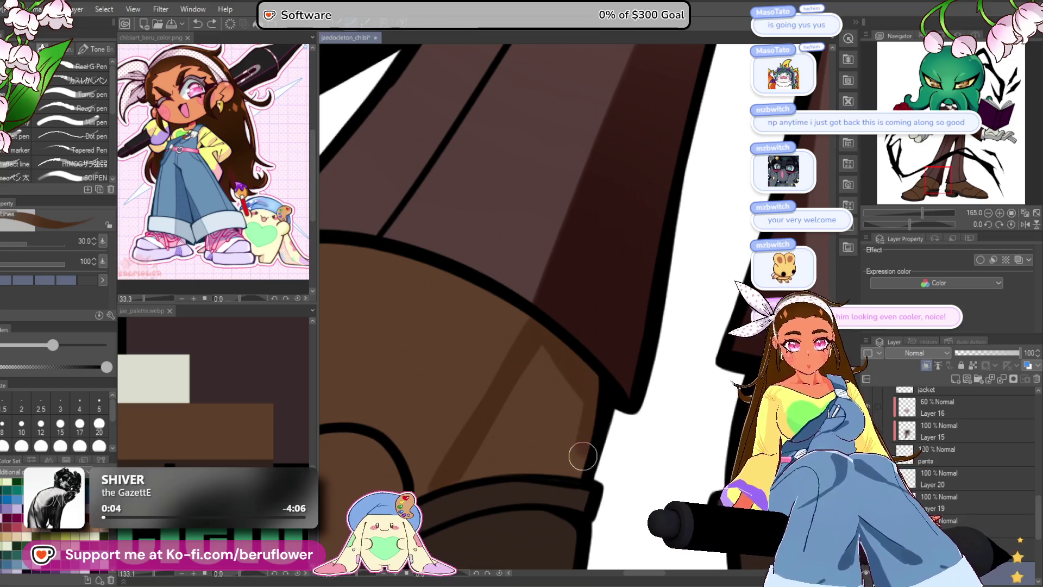
mouse_move(577, 473)
left_mouse_down()
mouse_move(463, 478)
mouse_move(559, 345)
mouse_move(548, 345)
left_mouse_up()
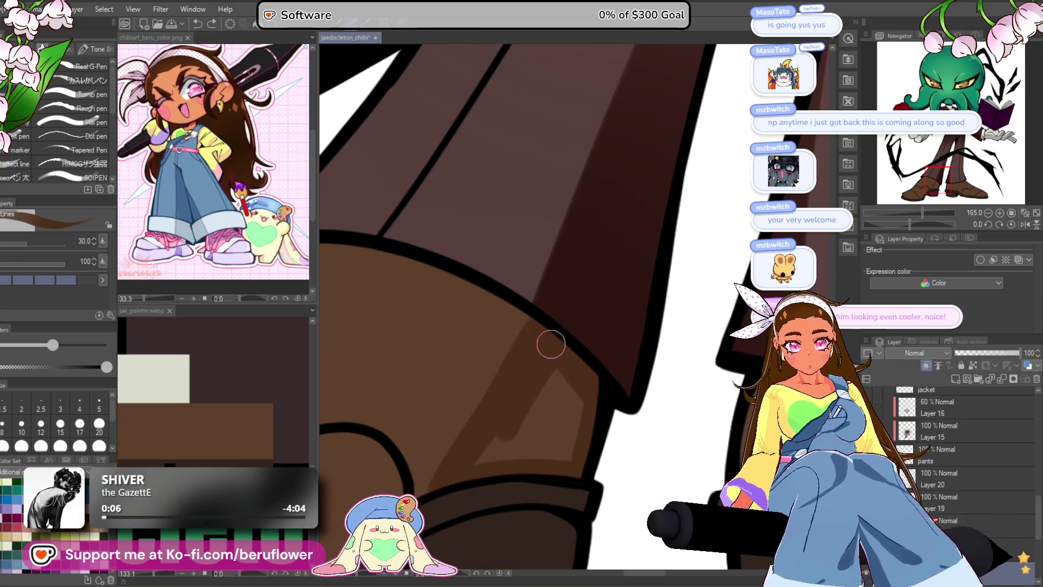
mouse_move(514, 431)
left_mouse_down()
mouse_move(557, 429)
mouse_move(569, 447)
mouse_move(567, 377)
left_mouse_up()
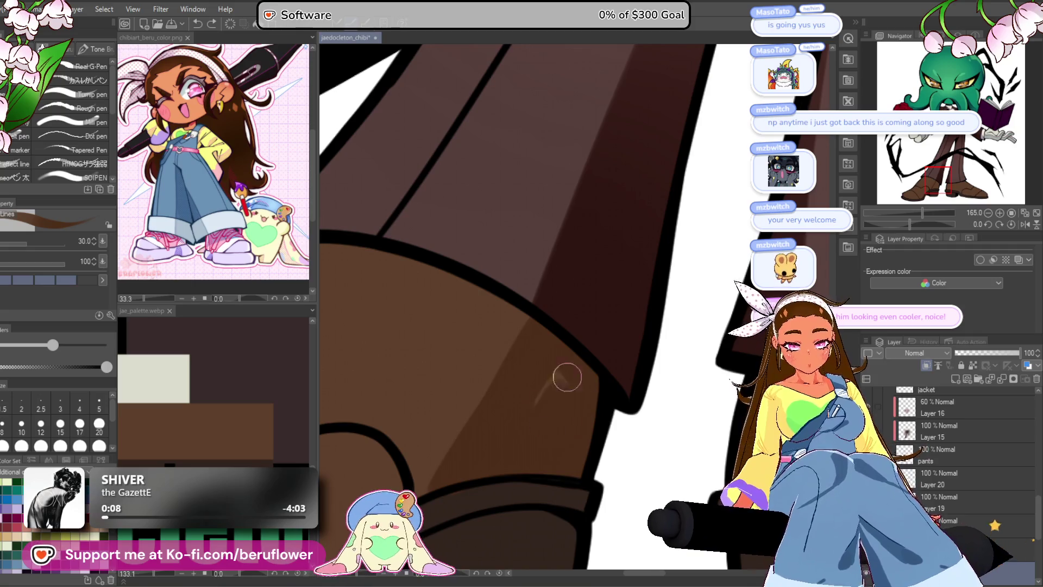
scroll(555, 409, "down", 5)
scroll(524, 368, "up", 4)
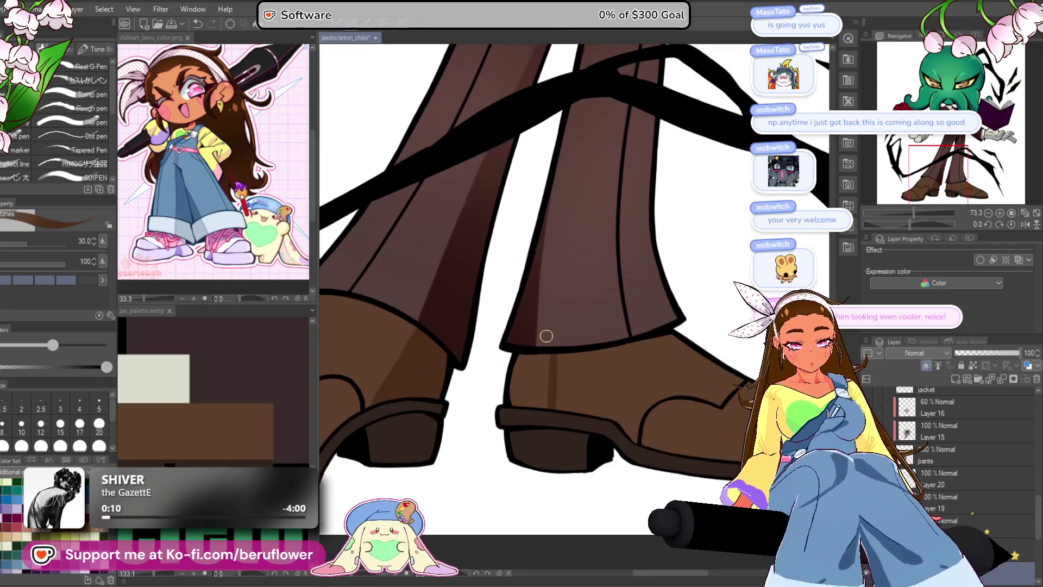
mouse_move(554, 376)
left_mouse_down()
mouse_move(547, 477)
mouse_move(478, 466)
mouse_move(498, 396)
mouse_move(529, 380)
mouse_move(535, 443)
left_mouse_up()
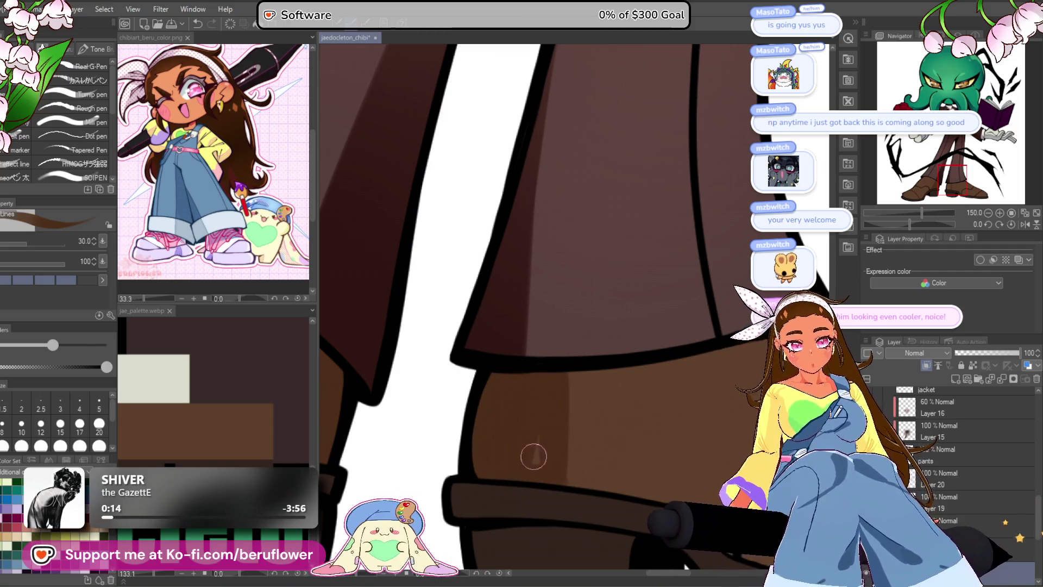
scroll(537, 453, "down", 5)
mouse_move(599, 436)
left_mouse_down()
mouse_move(562, 388)
mouse_move(525, 466)
mouse_move(545, 362)
left_mouse_up()
scroll(569, 389, "up", 1)
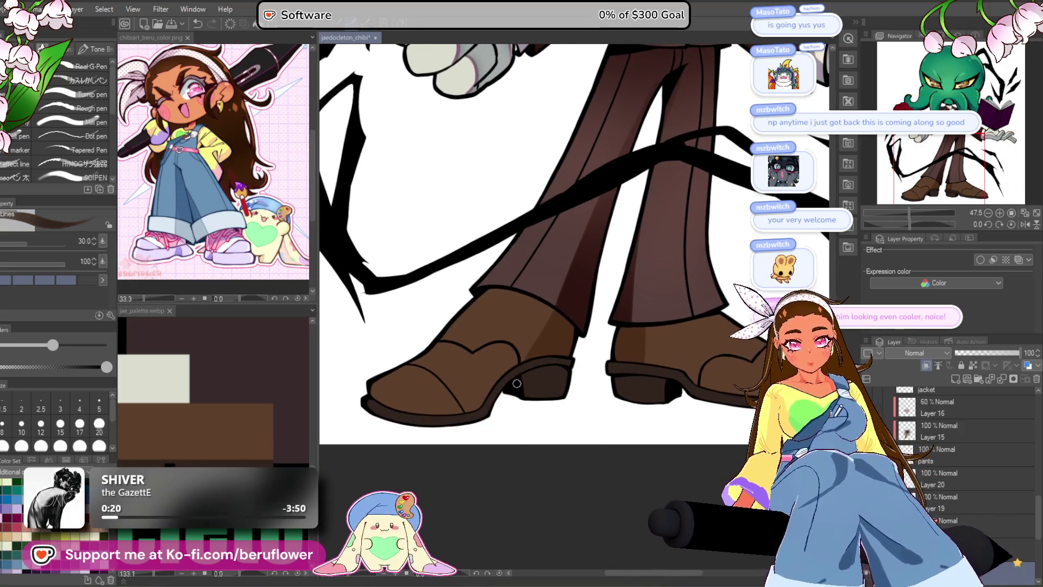
key("ctrl+shift+c")
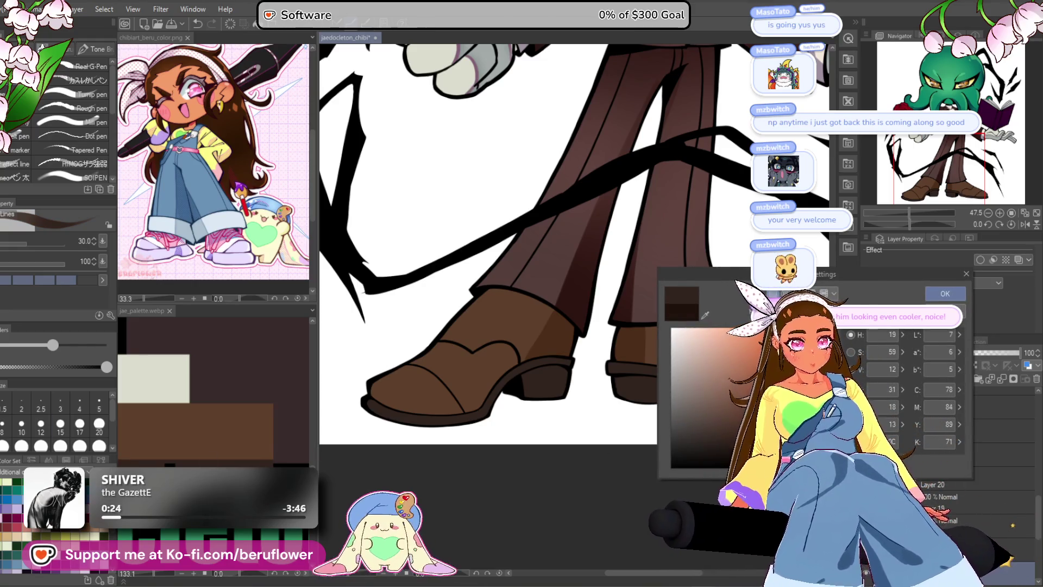
- Confirm the near-black brown and shade the top edge and lower part of the boot heel
left_click(944, 294)
scroll(586, 354, "up", 6)
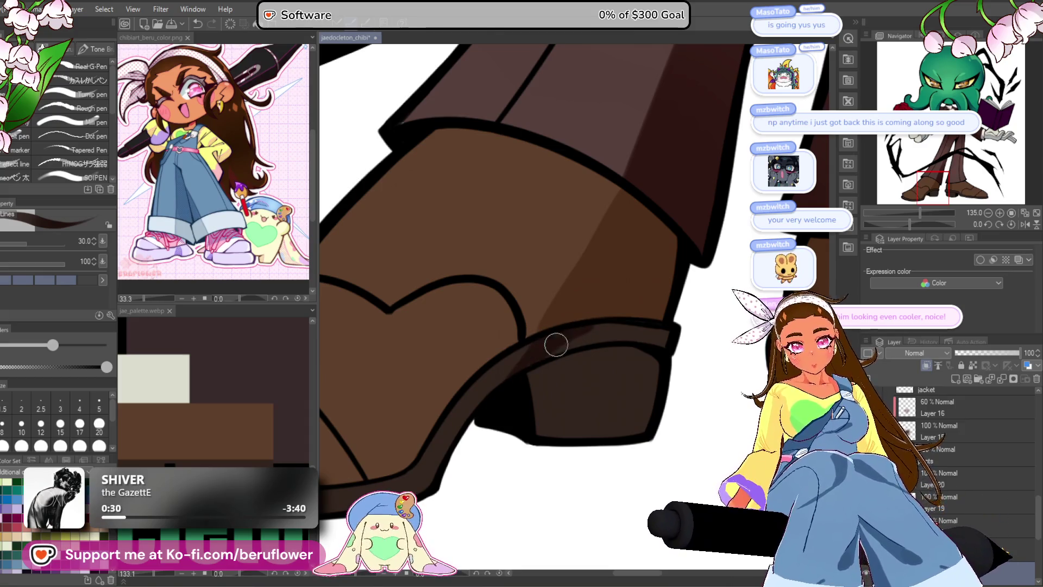
left_click_drag(550, 351, 604, 334)
mouse_move(565, 363)
left_mouse_down()
mouse_move(540, 373)
mouse_move(661, 345)
mouse_move(598, 384)
mouse_move(559, 444)
left_mouse_up()
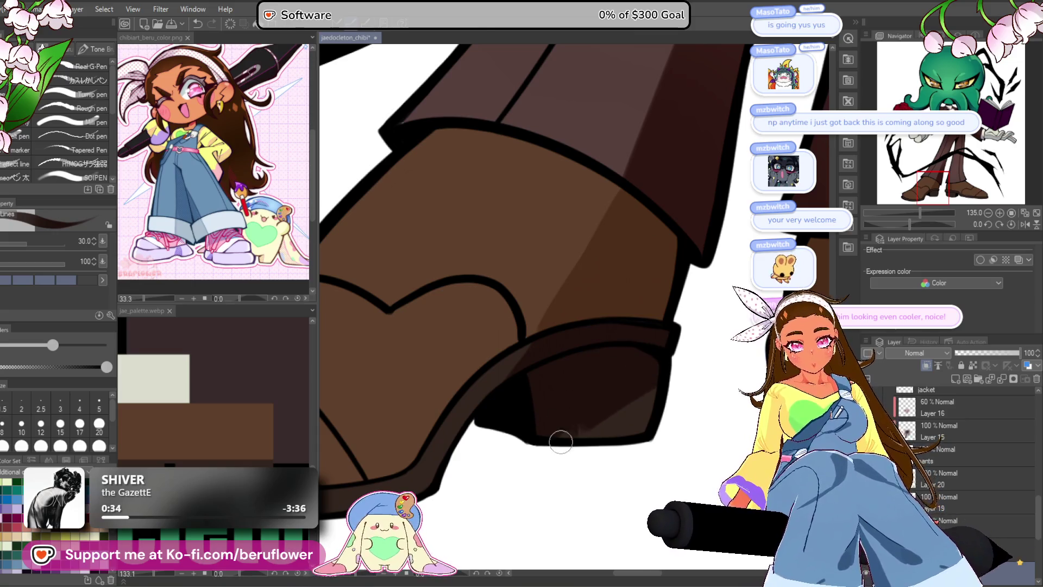
scroll(509, 406, "down", 8)
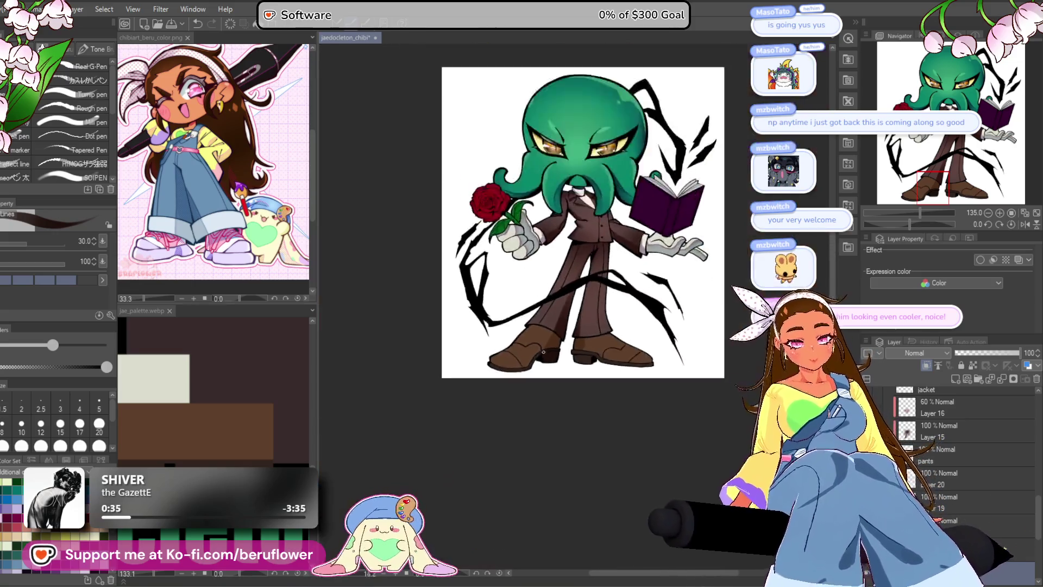
scroll(555, 358, "up", 9)
left_click_drag(555, 358, 635, 486)
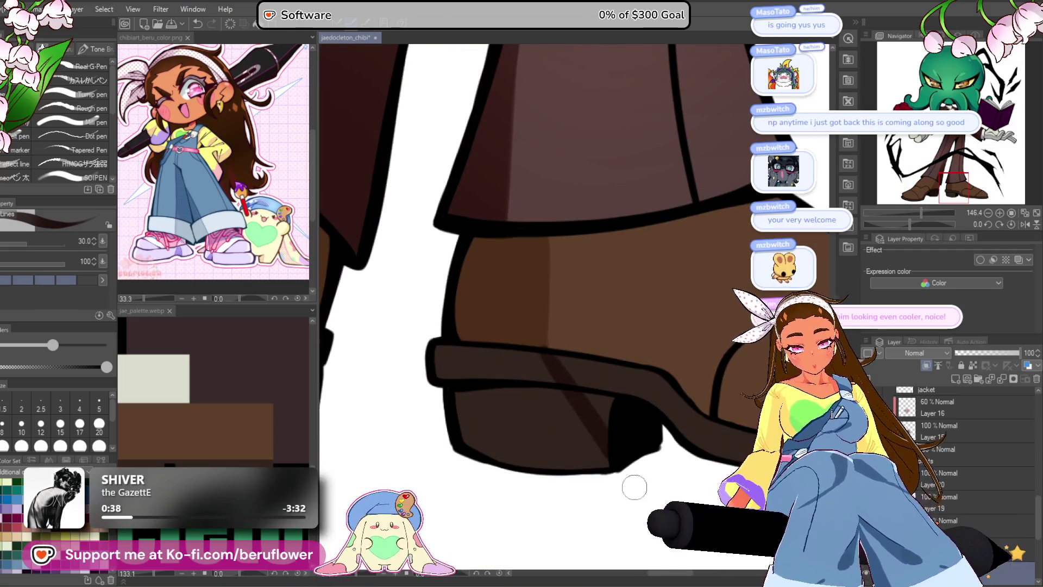
key("ctrl+z")
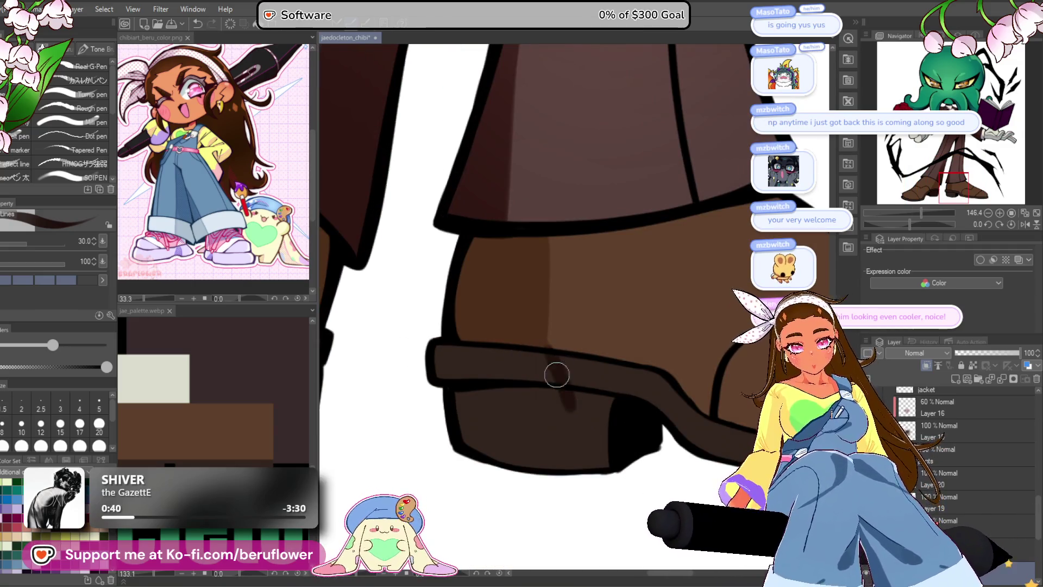
- Darken the heel shading further, then pan out to the torso, book and hands
scroll(554, 365, "down", 8)
scroll(565, 381, "up", 6)
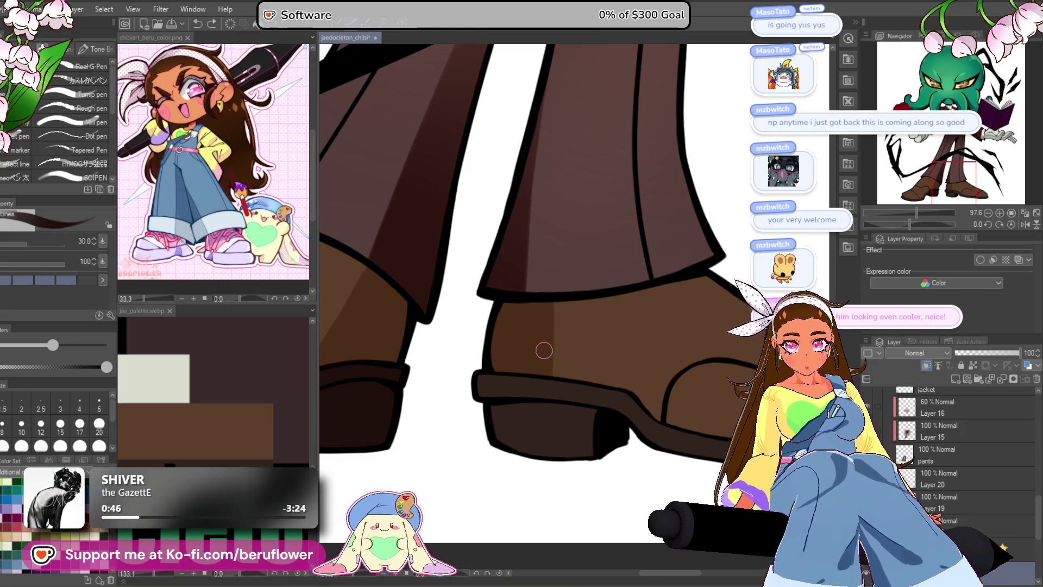
left_click_drag(552, 301, 580, 378)
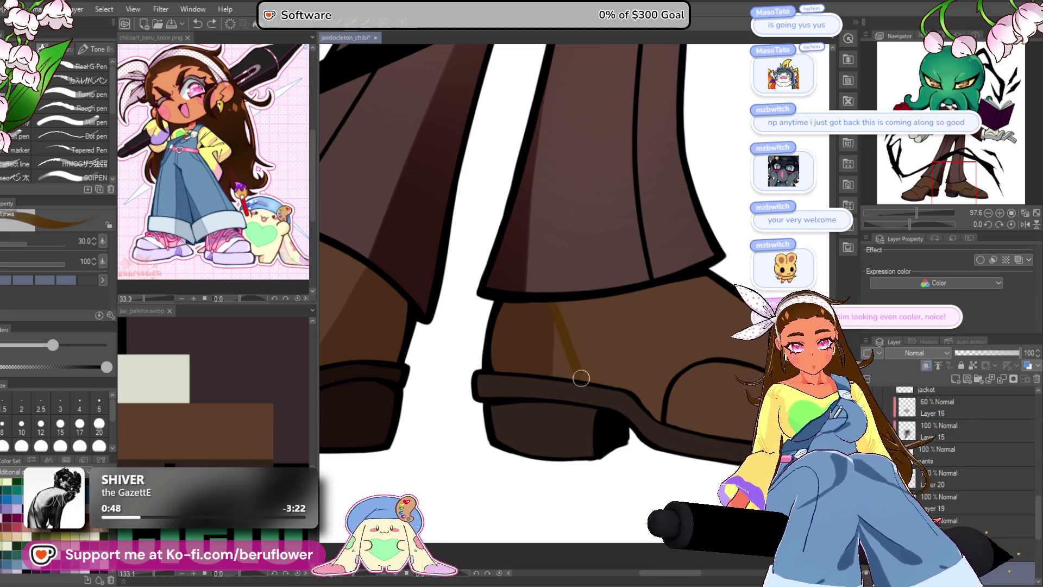
key("ctrl+z")
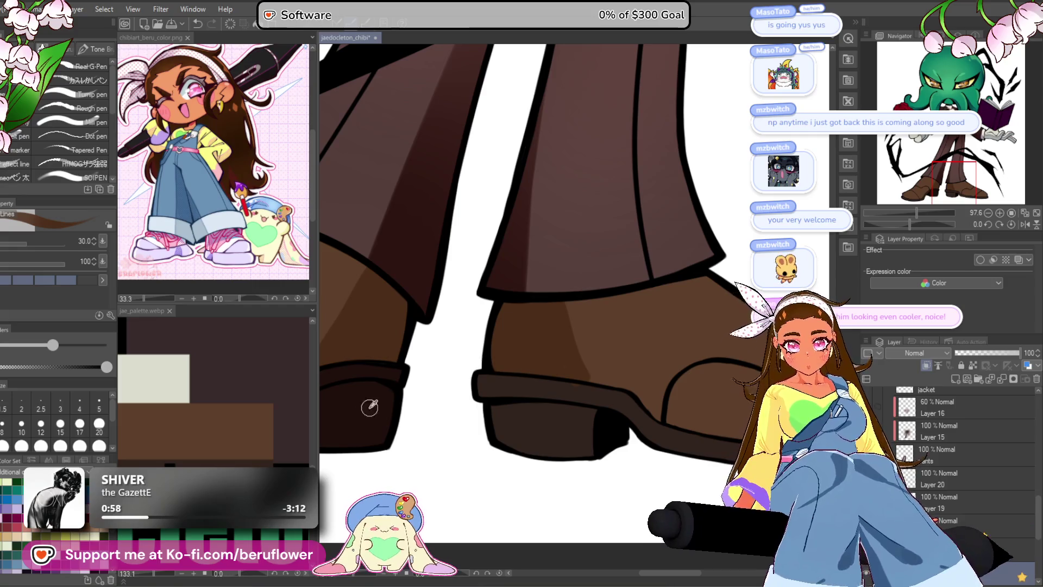
left_click_drag(576, 382, 571, 379)
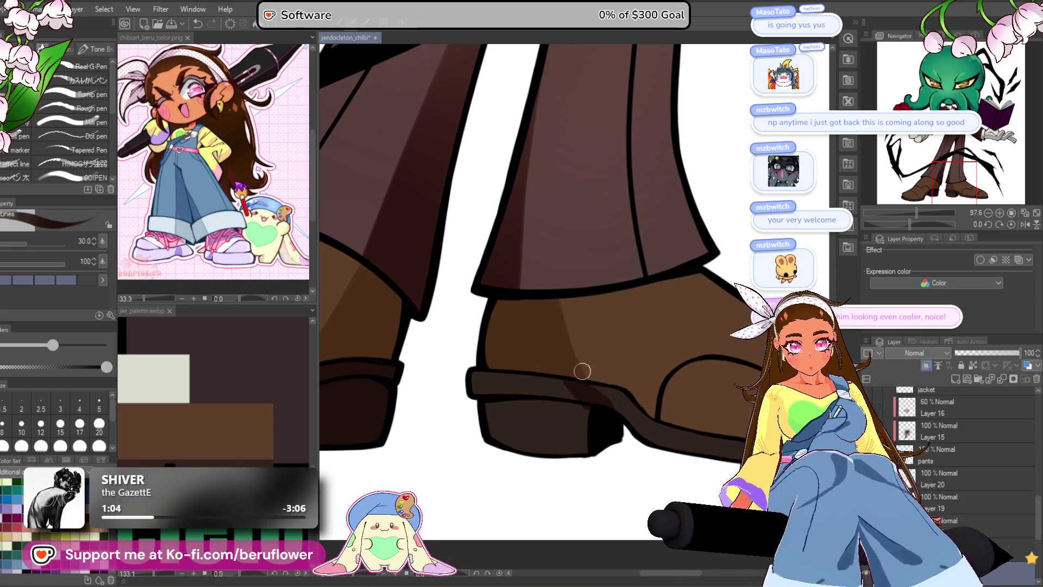
left_click_drag(545, 350, 556, 336)
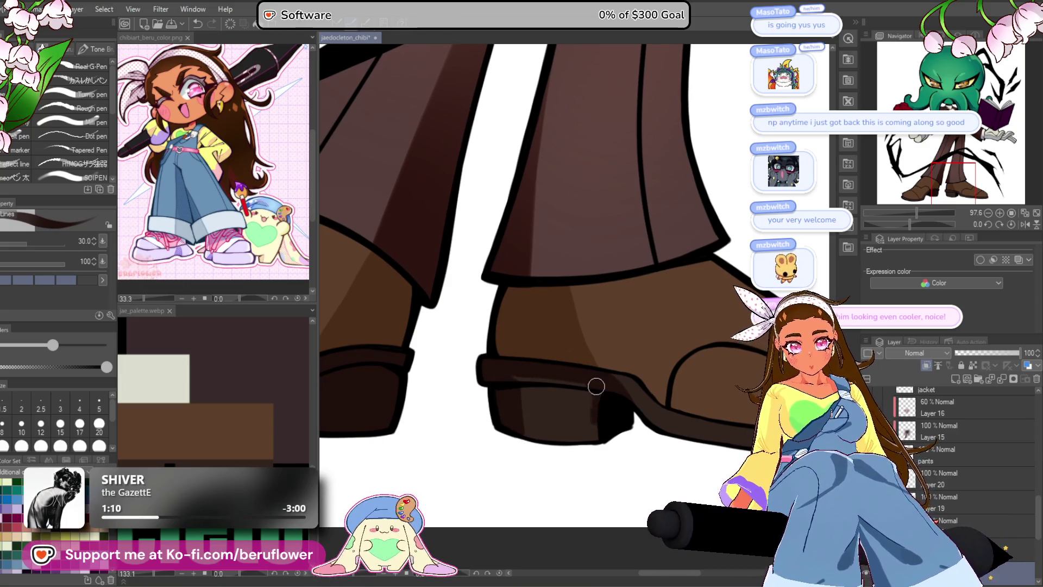
left_click_drag(561, 387, 538, 401)
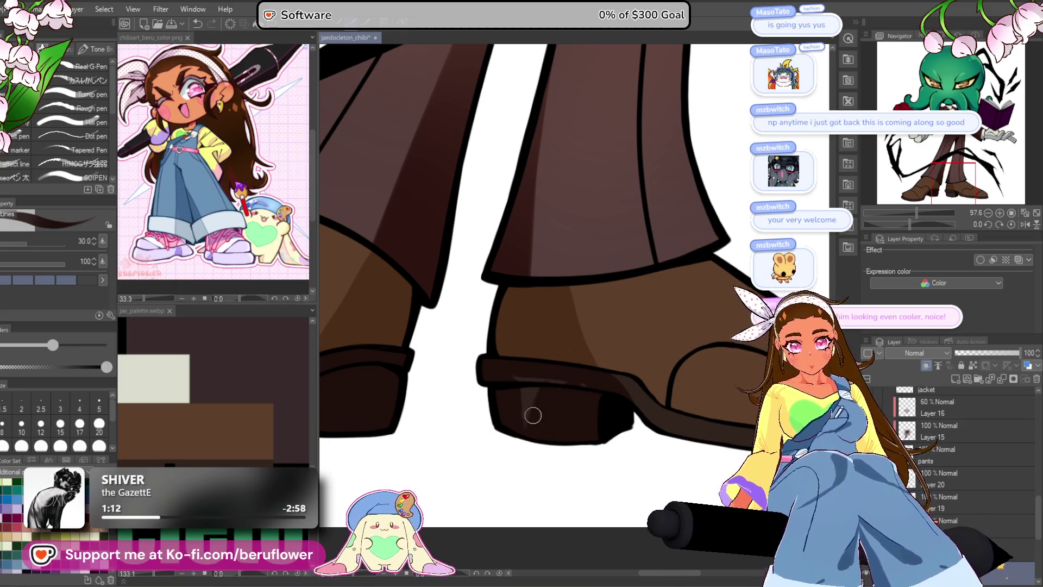
left_click_drag(619, 401, 587, 330)
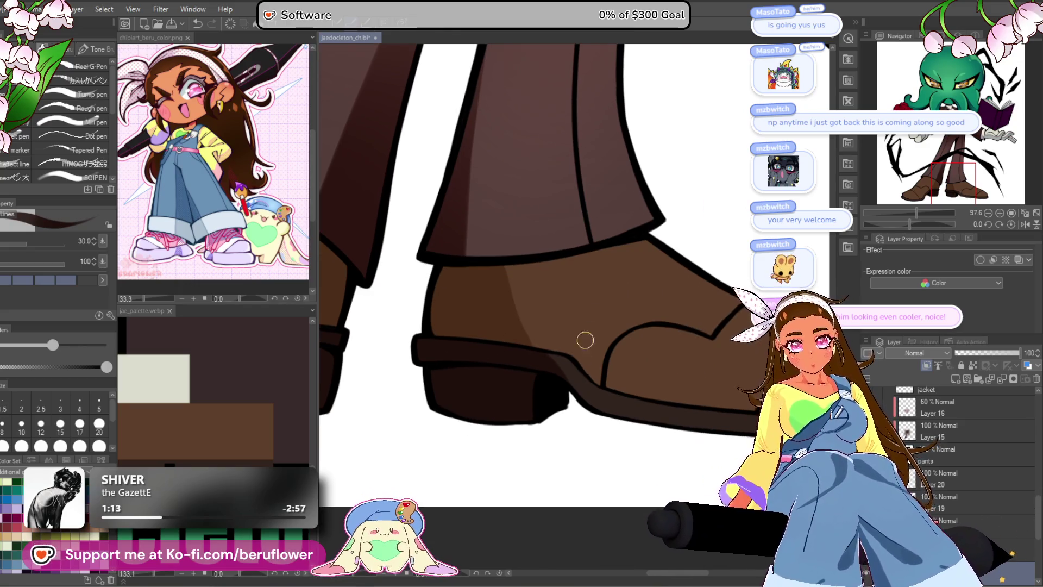
scroll(621, 367, "down", 5)
left_click_drag(718, 359, 636, 388)
scroll(636, 388, "up", 1)
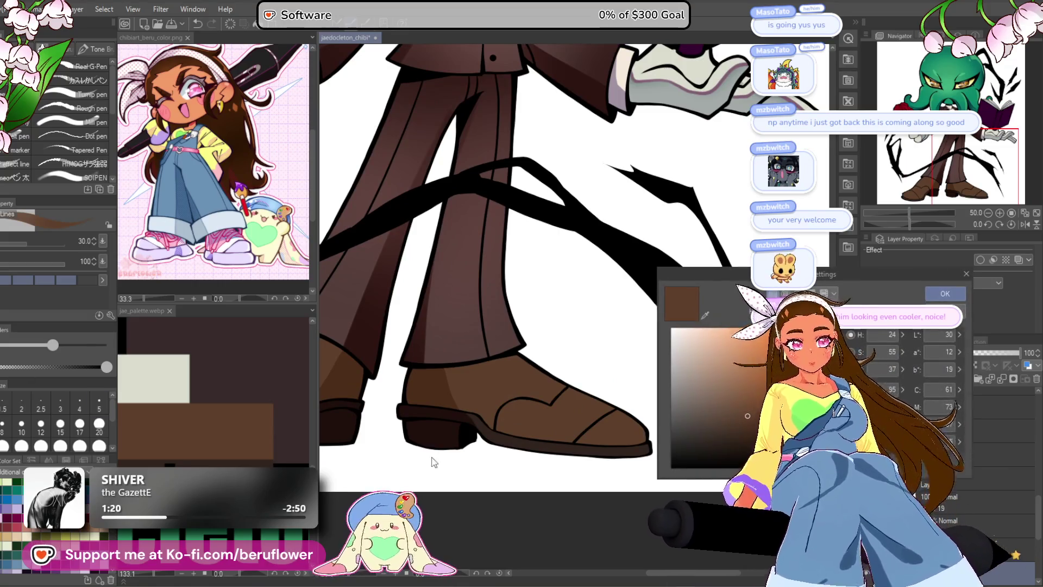
- Pick a lighter brown and paint a highlight stroke along the top of the boot toe
left_click(740, 386)
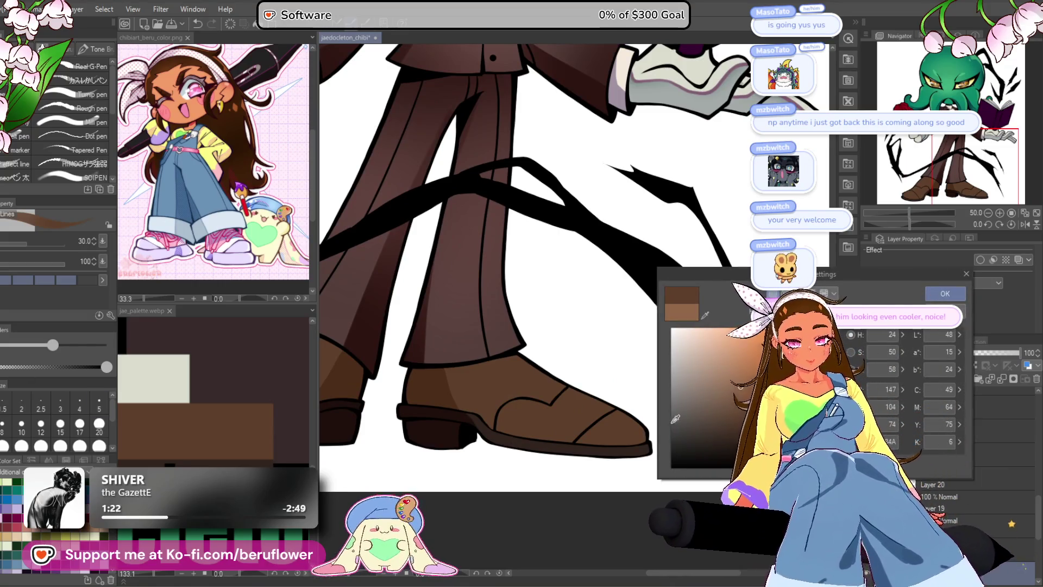
left_click(944, 293)
scroll(538, 384, "up", 3)
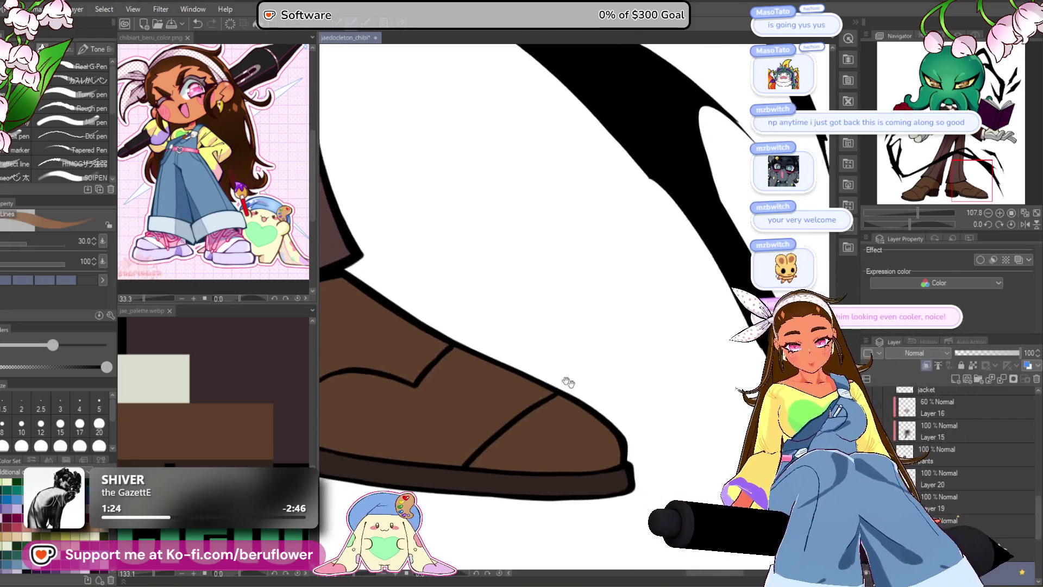
left_click_drag(464, 342, 595, 429)
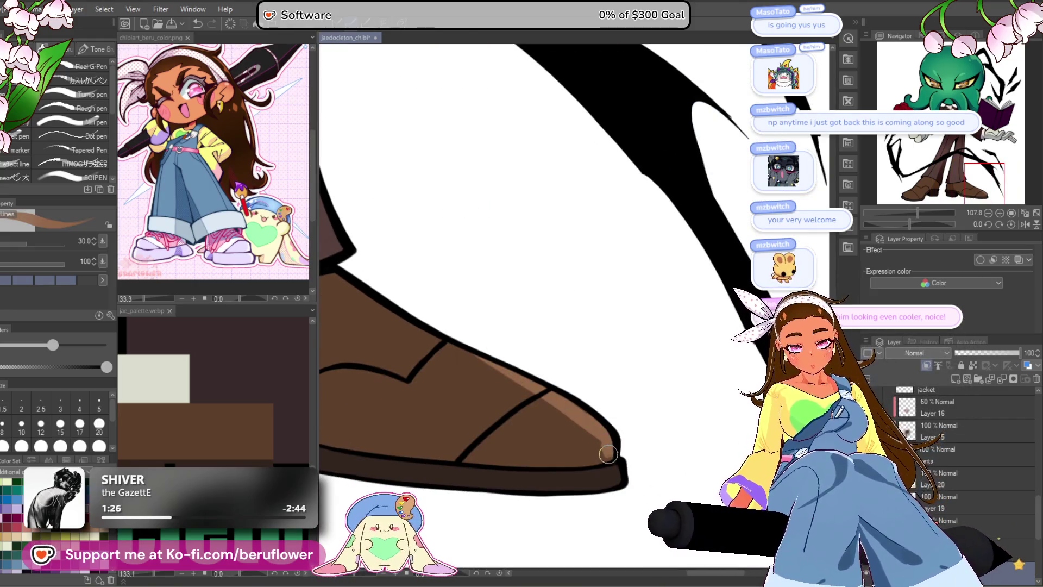
scroll(543, 302, "down", 3)
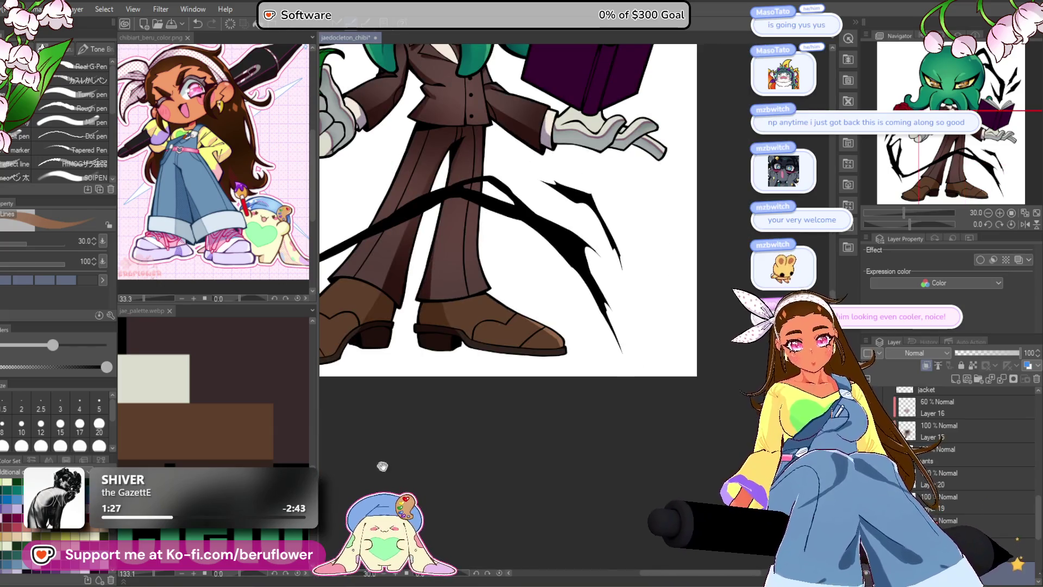
scroll(379, 463, "down", 1)
scroll(456, 387, "up", 5)
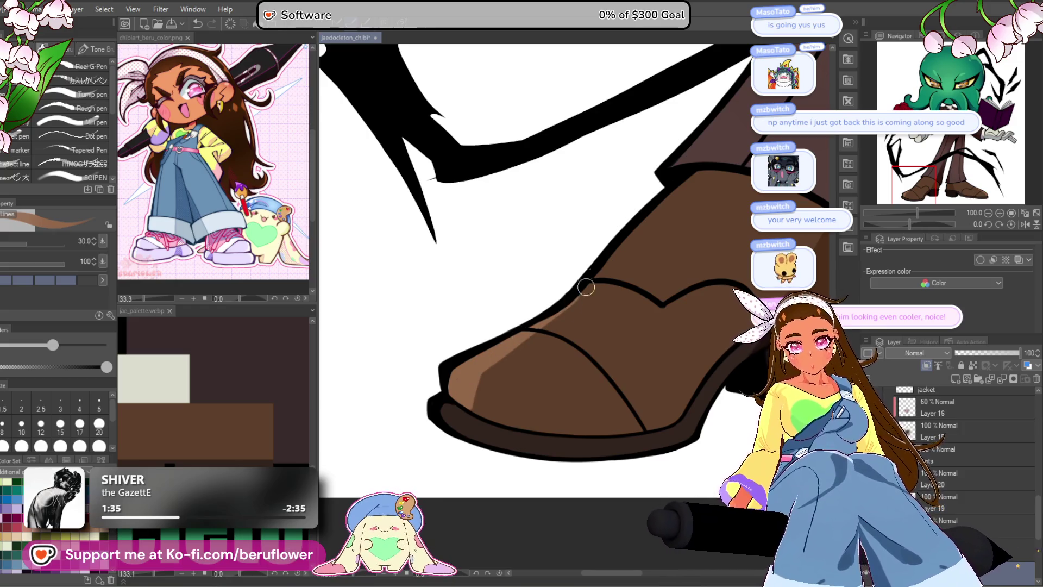
left_click_drag(580, 291, 538, 340)
scroll(618, 215, "down", 5)
scroll(603, 245, "up", 4)
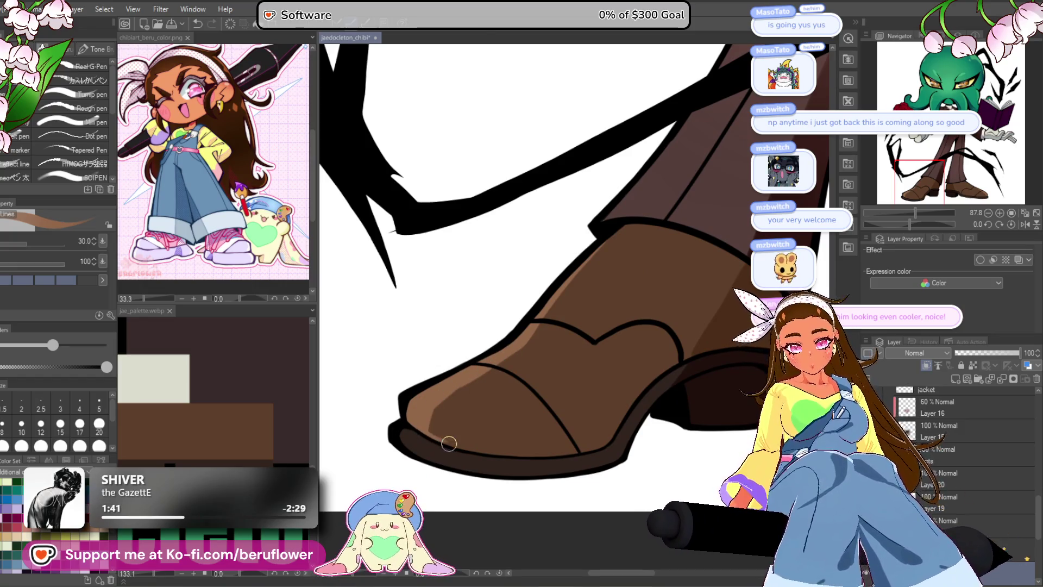
scroll(408, 358, "down", 5)
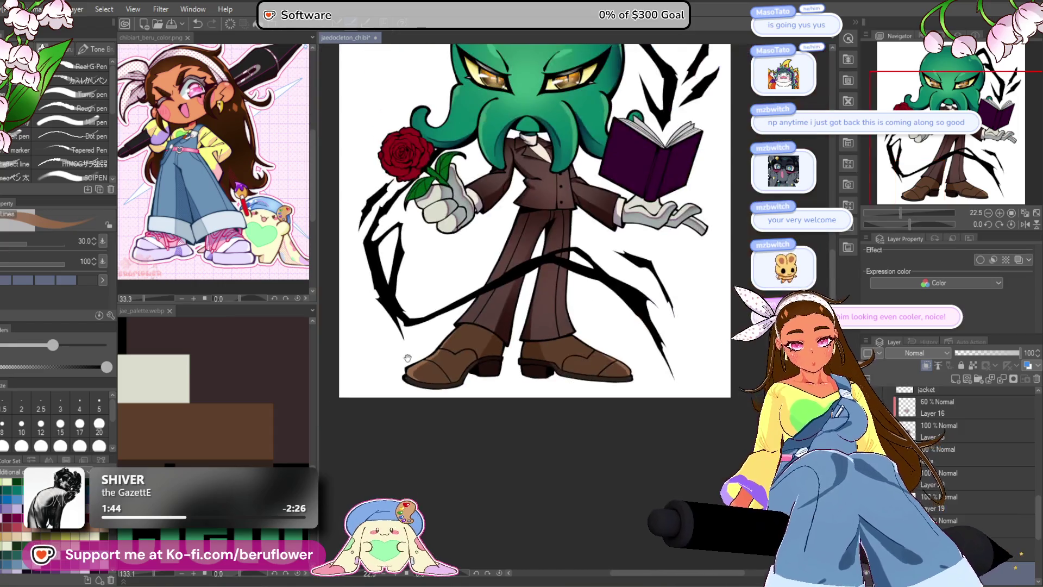
- Bring the legs and boots back into view and confirm a dark brown colour
scroll(544, 304, "up", 6)
left_click_drag(577, 333, 610, 299)
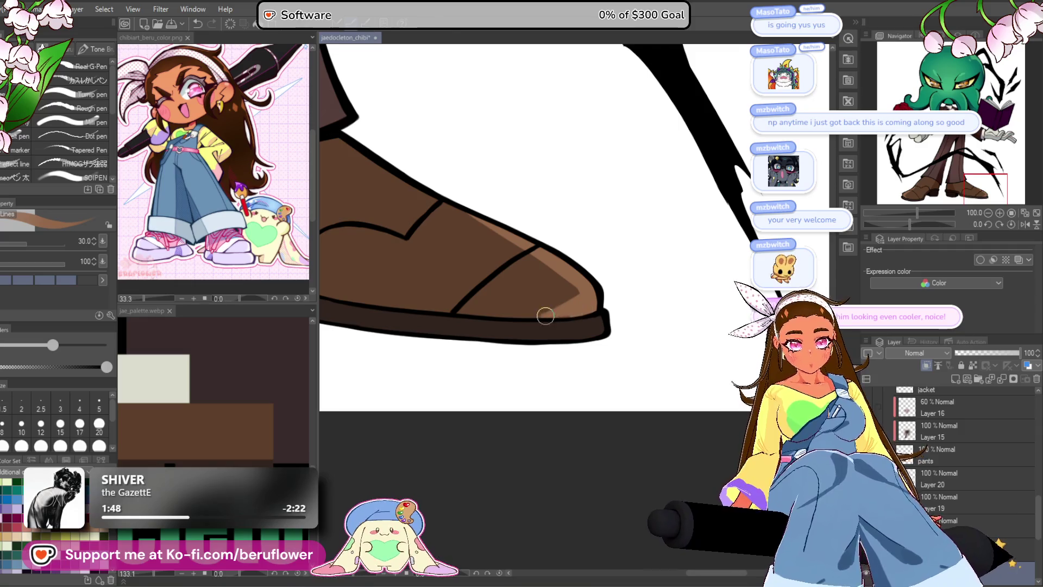
scroll(610, 278, "down", 6)
scroll(611, 278, "up", 2)
mouse_move(614, 338)
left_mouse_down()
mouse_move(654, 415)
mouse_move(638, 463)
mouse_move(607, 431)
left_mouse_up()
scroll(545, 337, "up", 4)
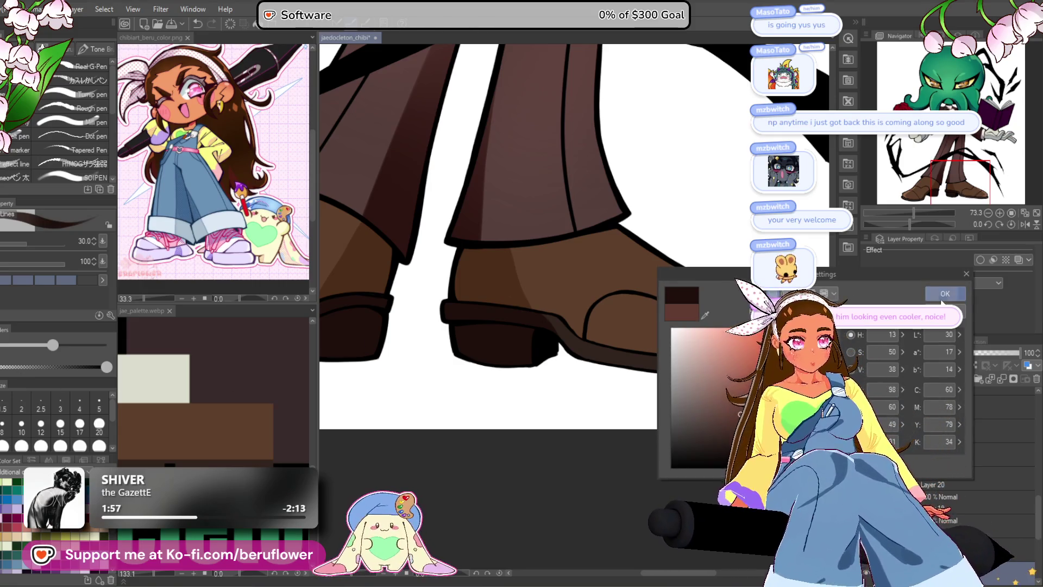
key("Return")
scroll(605, 400, "up", 5)
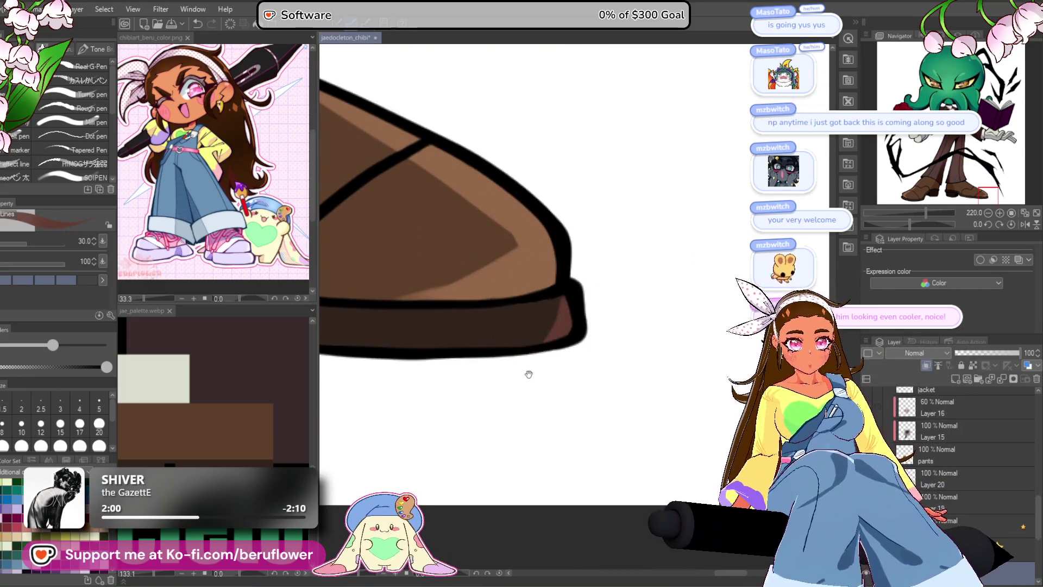
- Inspect the boot toe and suit legs, then confirm a darker and an even darker brown
left_click_drag(528, 373, 645, 360)
scroll(679, 325, "down", 5)
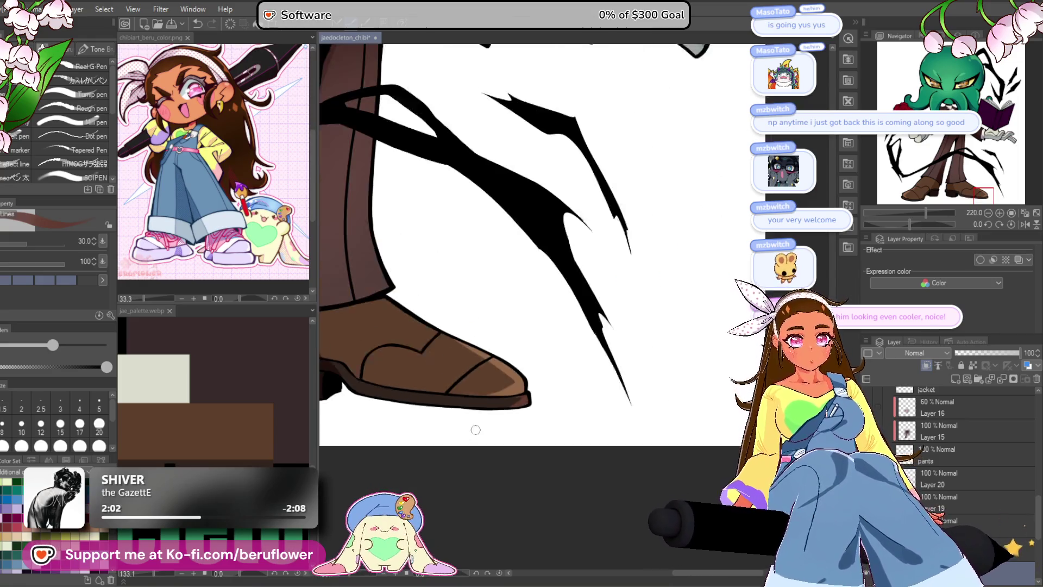
scroll(420, 401, "up", 4)
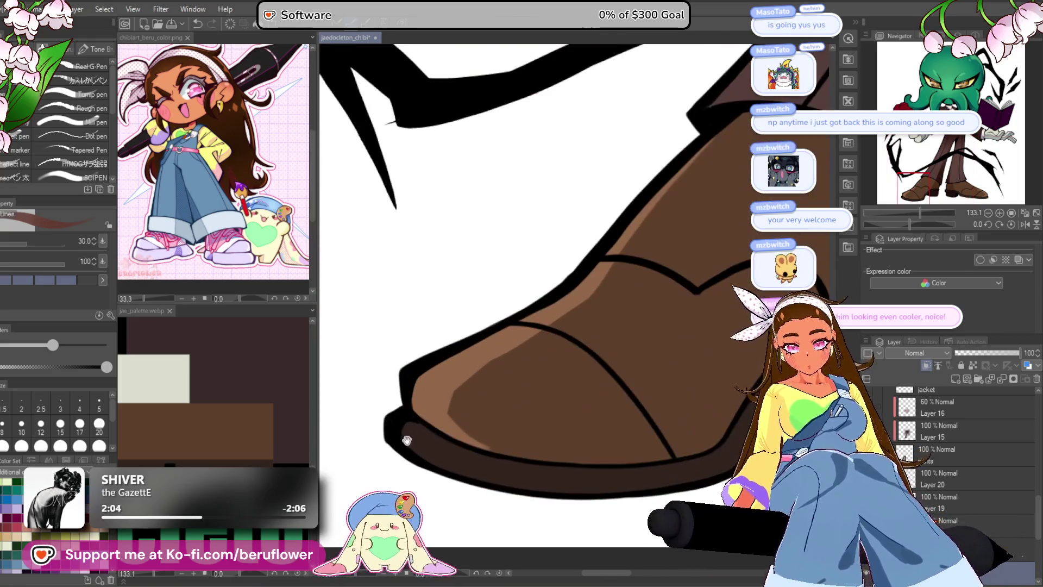
scroll(439, 436, "down", 5)
scroll(595, 345, "up", 4)
scroll(568, 431, "down", 2)
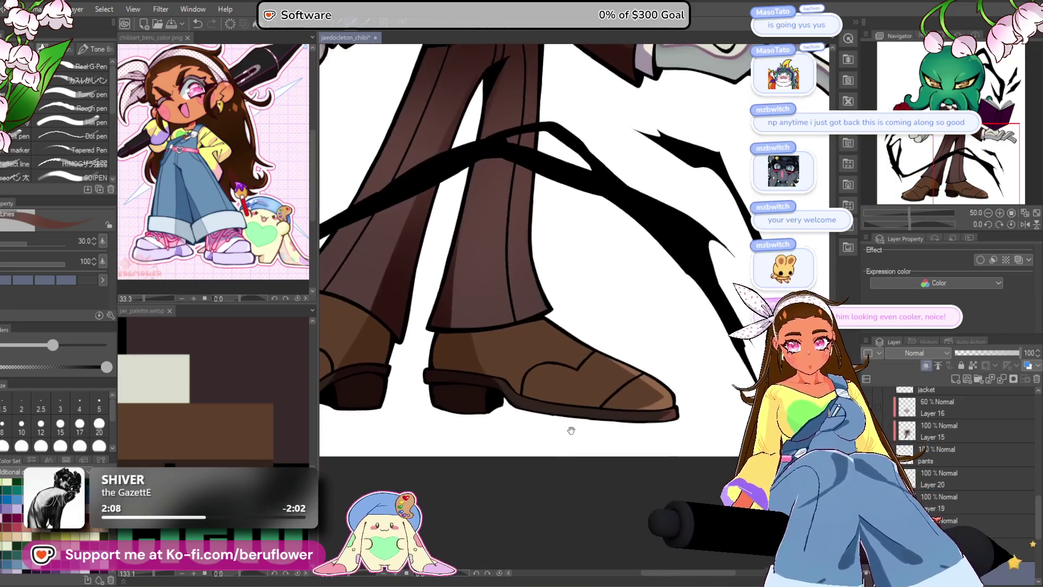
scroll(533, 438, "down", 3)
scroll(534, 438, "up", 1)
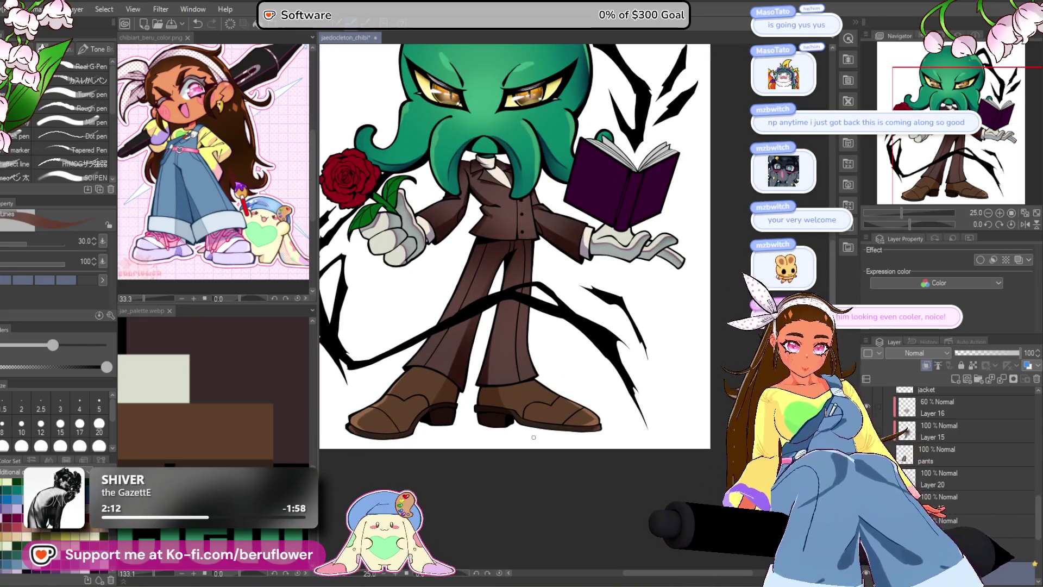
scroll(533, 437, "up", 3)
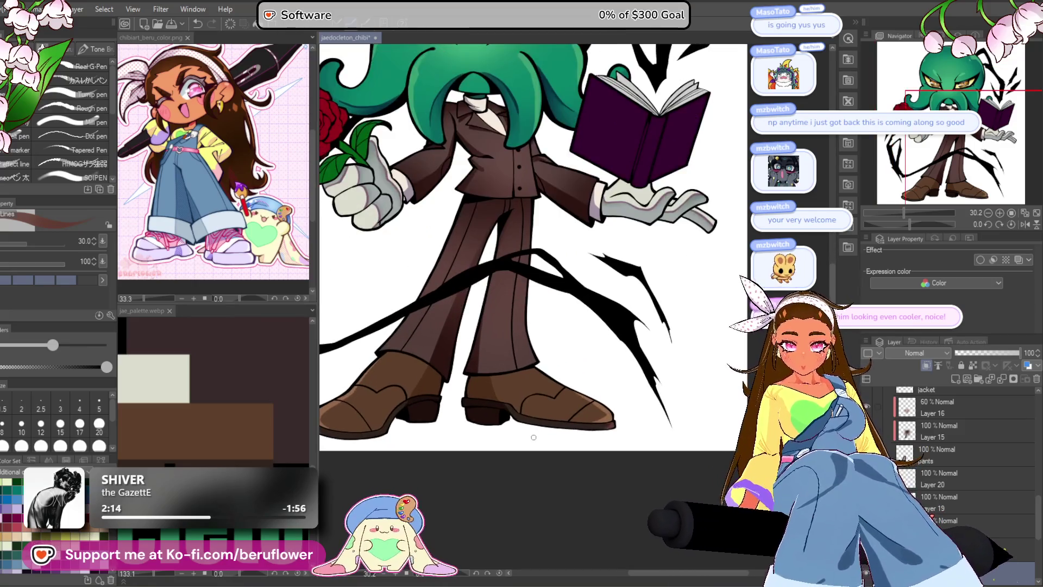
mouse_move(534, 438)
left_mouse_down()
mouse_move(598, 399)
mouse_move(588, 414)
left_mouse_up()
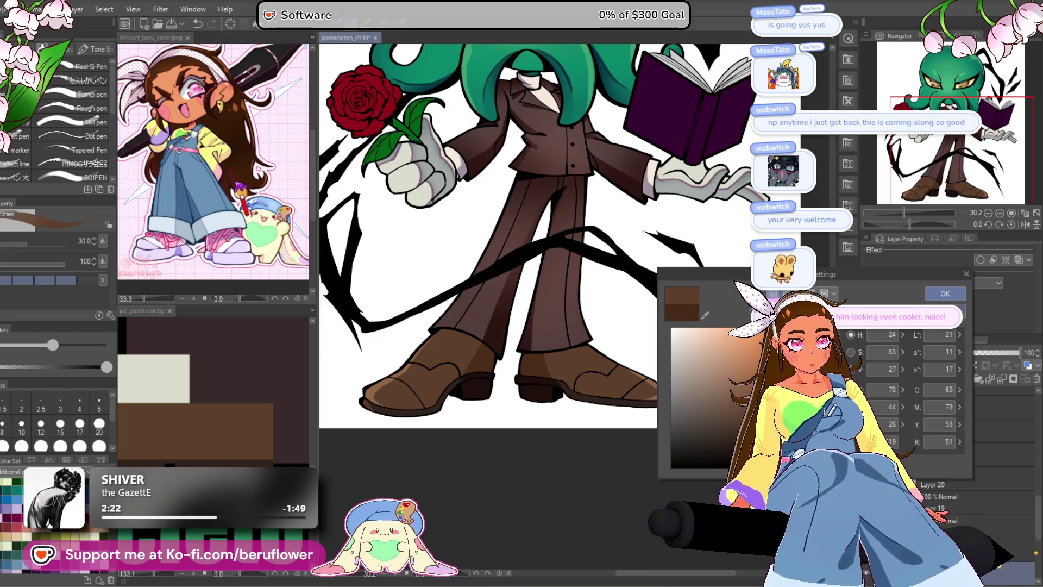
left_click(944, 293)
scroll(549, 375, "up", 5)
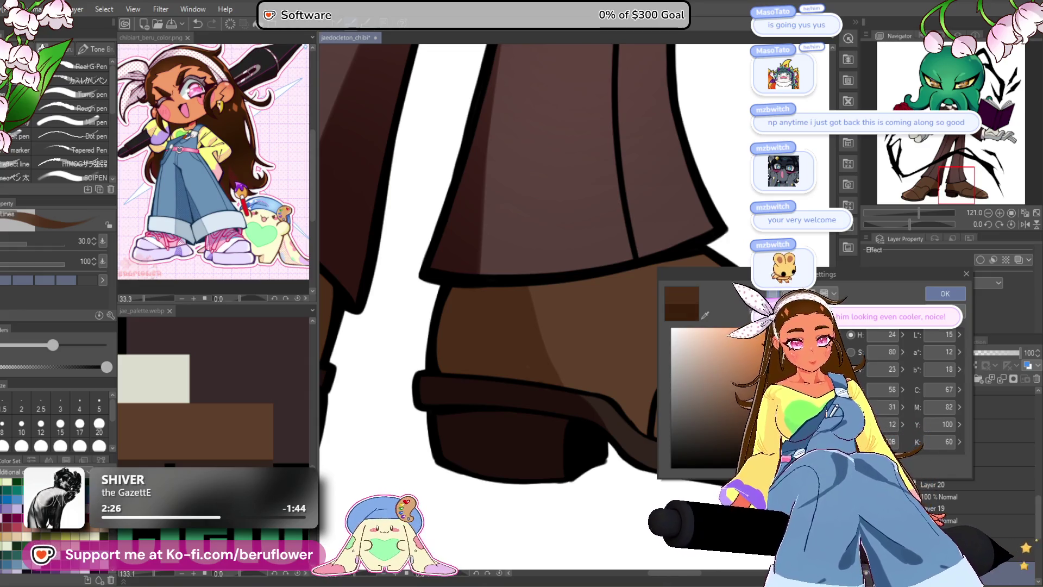
left_click(945, 293)
- Paint a thin light highlight down the boot's side, then pan across both boots and zoom out
left_click_drag(529, 288, 575, 396)
mouse_move(408, 417)
left_mouse_down()
mouse_move(576, 402)
mouse_move(603, 389)
left_mouse_up()
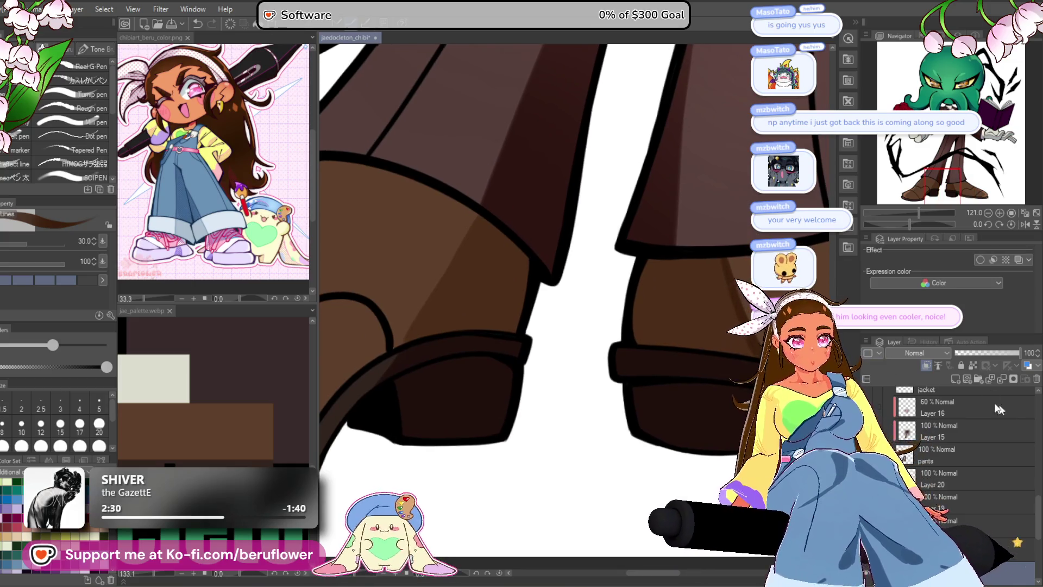
left_click_drag(722, 250, 619, 288)
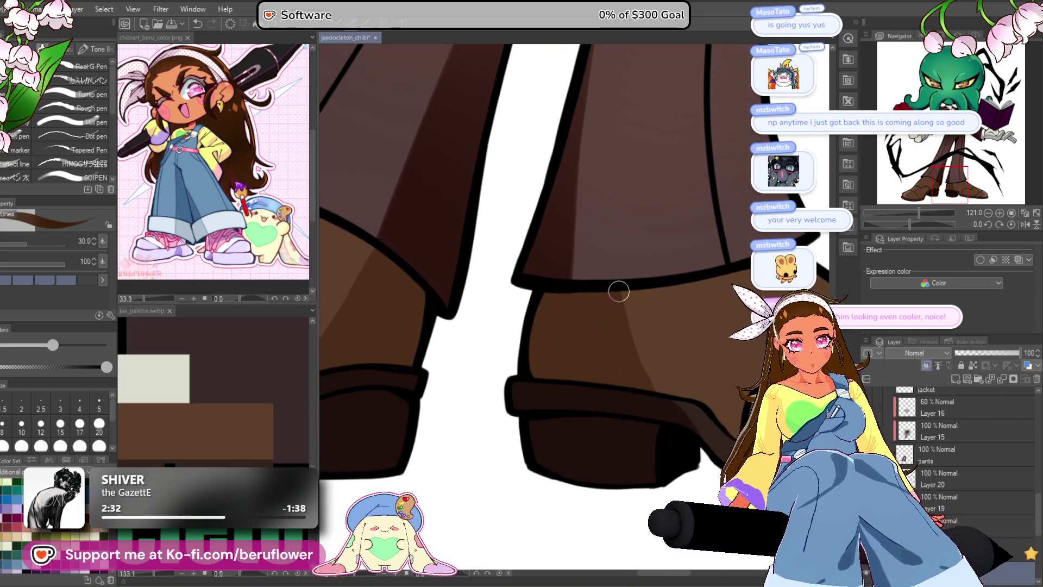
left_click_drag(480, 368, 618, 219)
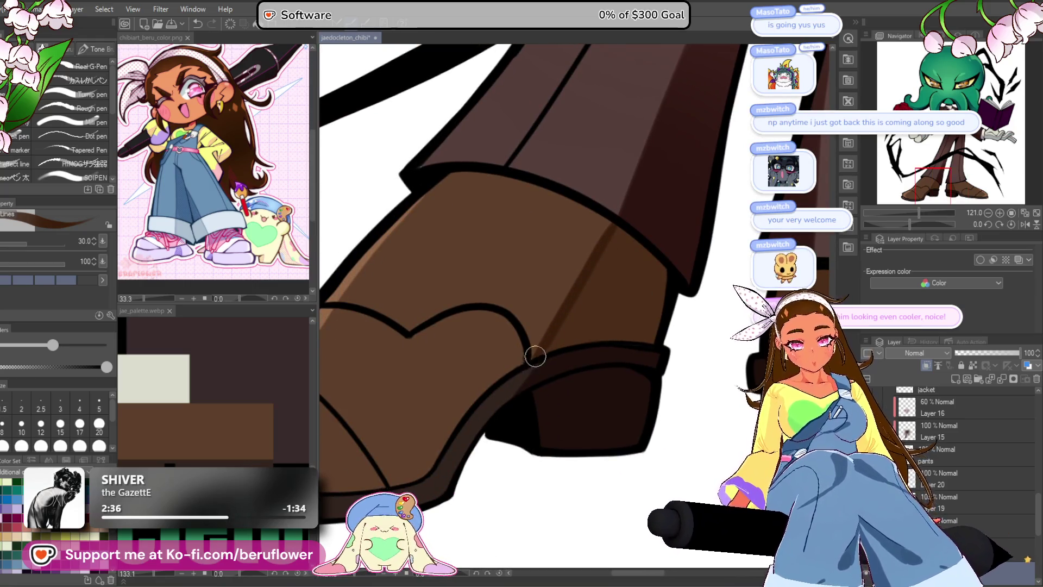
scroll(525, 351, "down", 3)
scroll(526, 352, "down", 5)
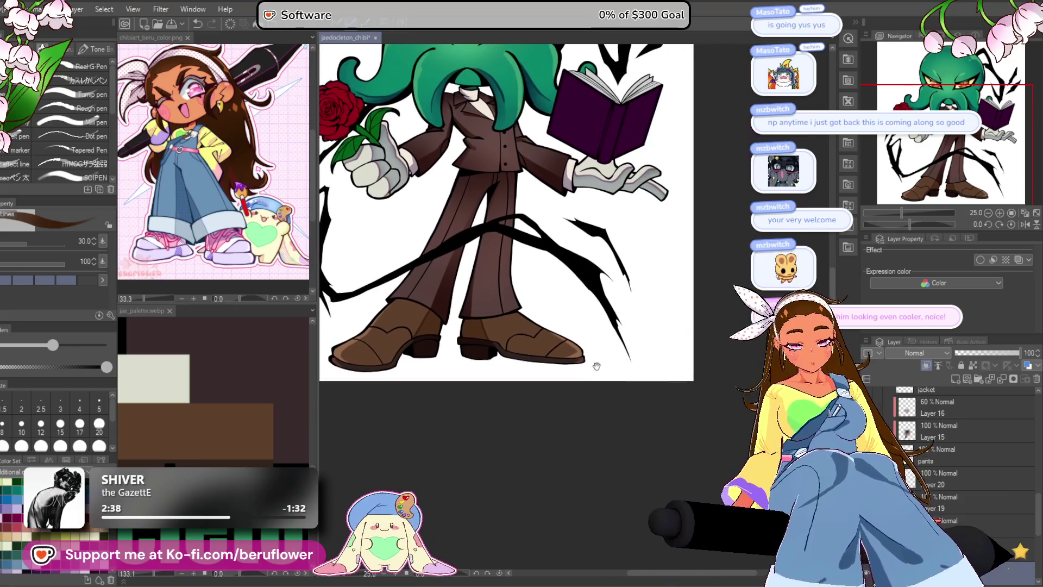
scroll(514, 442, "up", 3)
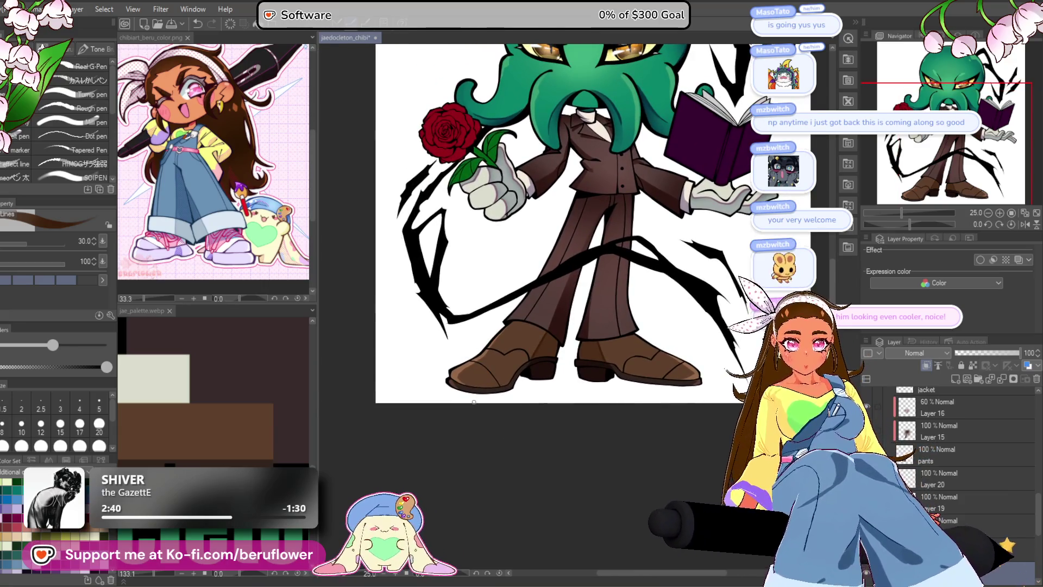
- Bring the head, book and rose into view and zoom in on them
mouse_move(513, 449)
left_mouse_down()
mouse_move(533, 470)
mouse_move(510, 499)
left_mouse_up()
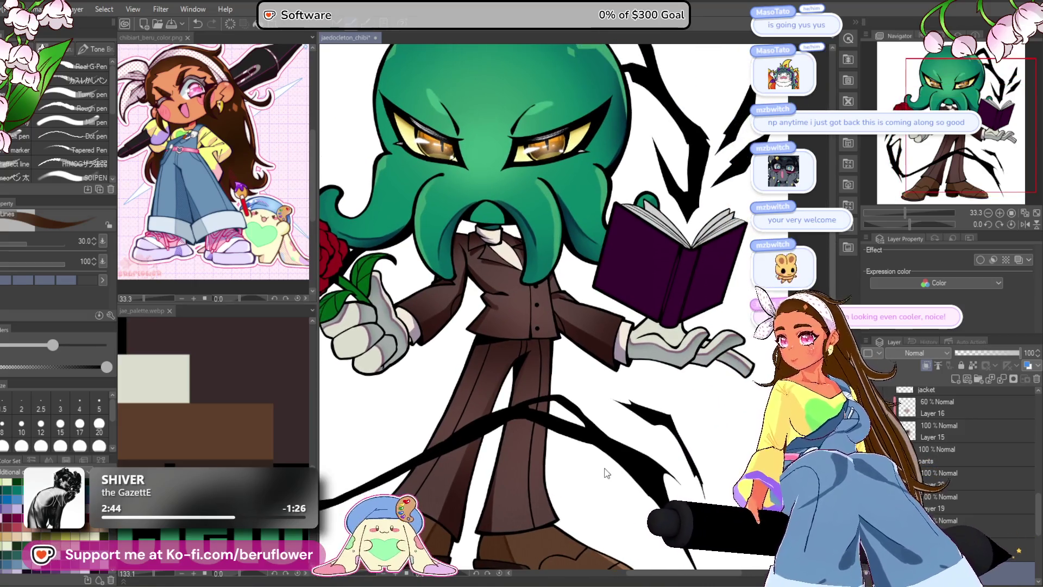
scroll(698, 352, "down", 4)
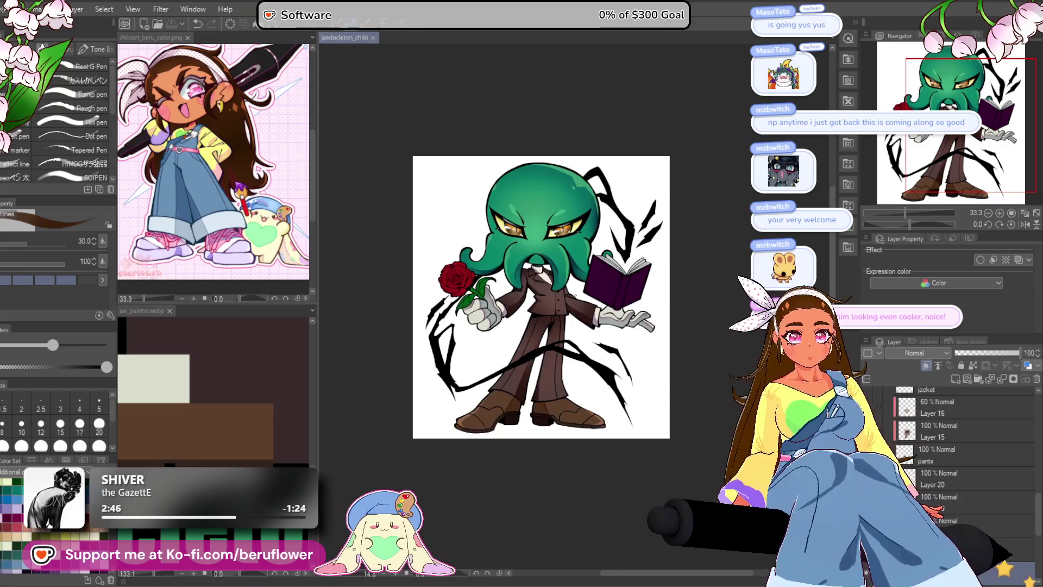
scroll(697, 351, "up", 1)
scroll(612, 402, "up", 2)
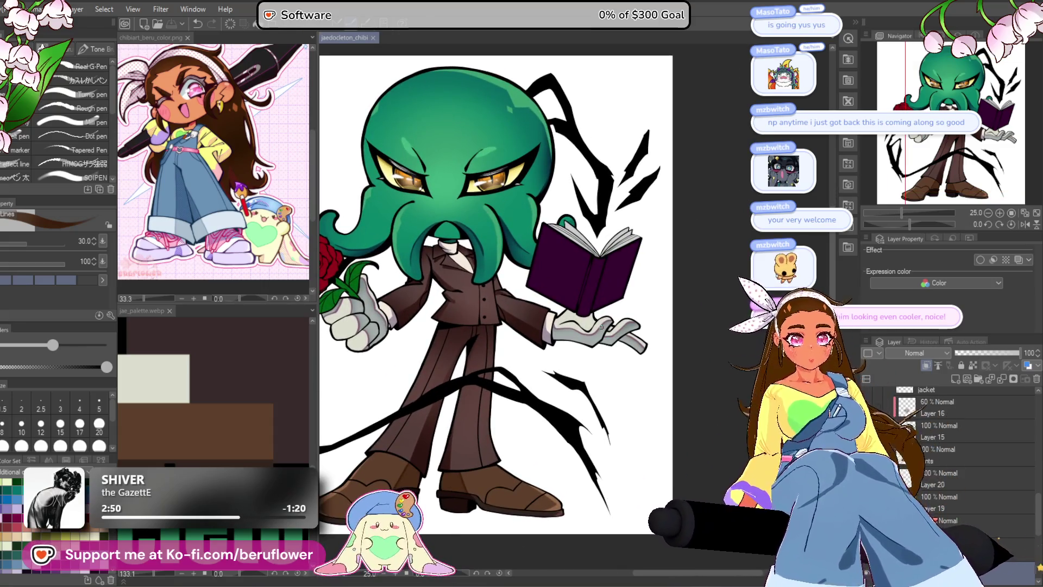
scroll(601, 326, "up", 3)
scroll(592, 337, "down", 2)
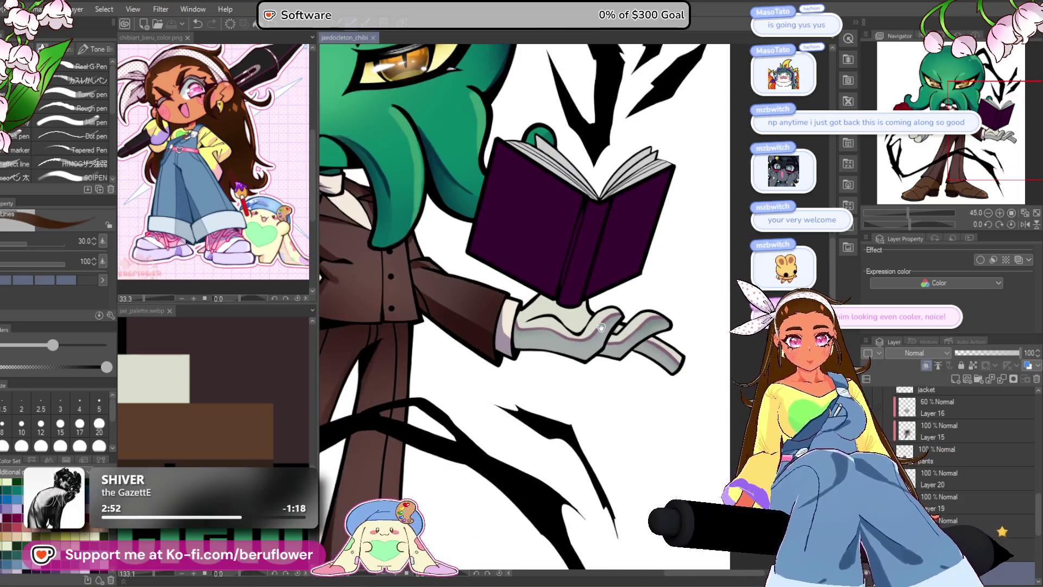
scroll(581, 347, "up", 2)
scroll(581, 347, "down", 3)
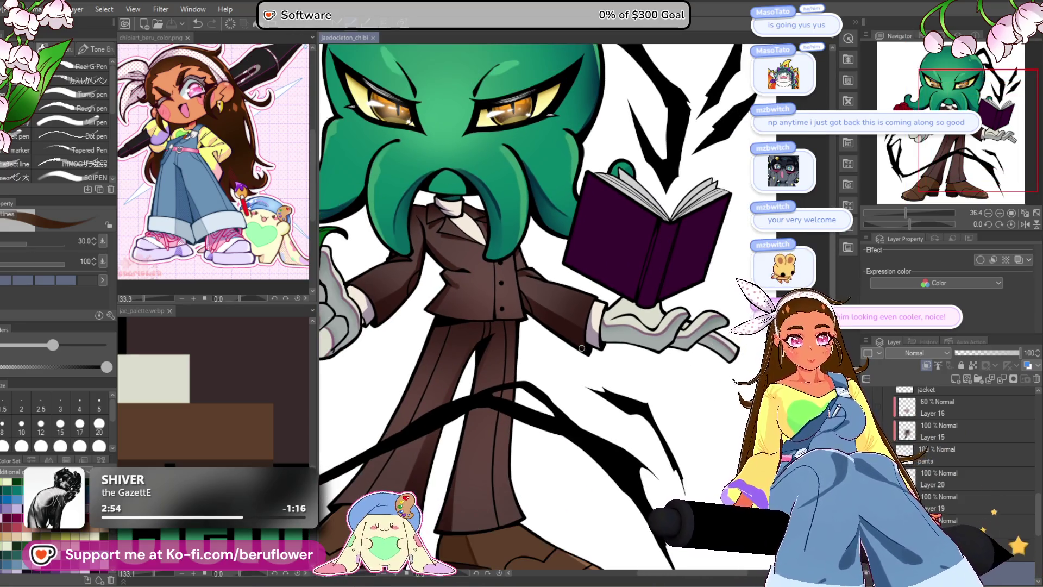
scroll(654, 470, "up", 2)
scroll(654, 469, "down", 5)
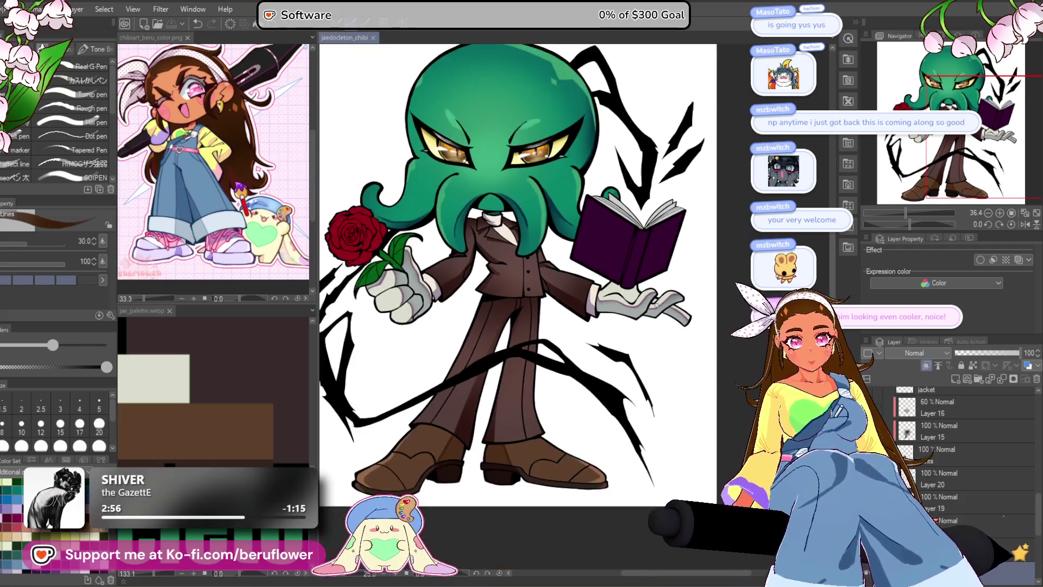
scroll(650, 297, "up", 1)
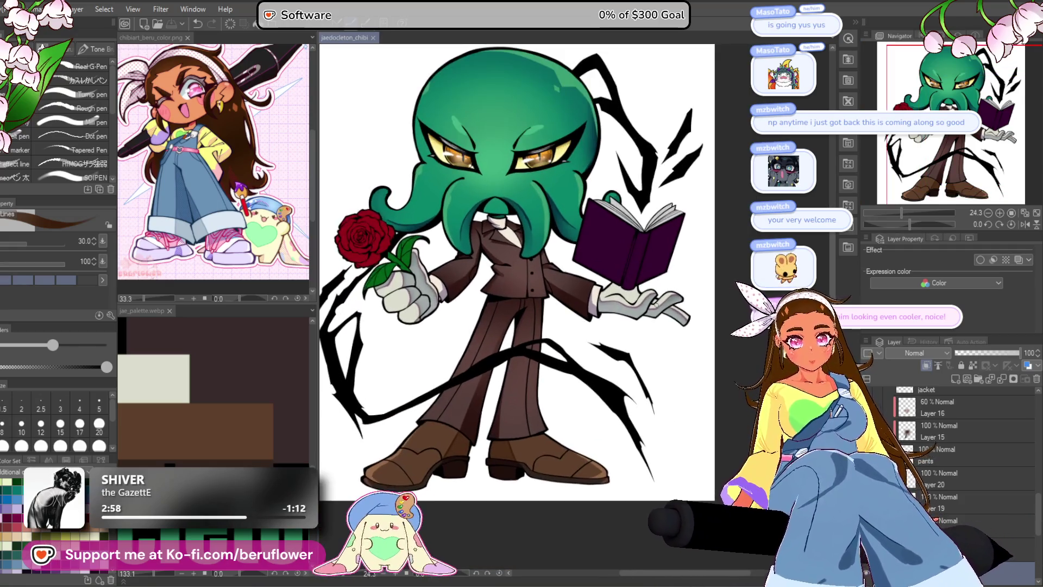
- Select the layer below the shoes layer and centre the rose and hand for a deep crimson (H 352)
left_click(968, 504)
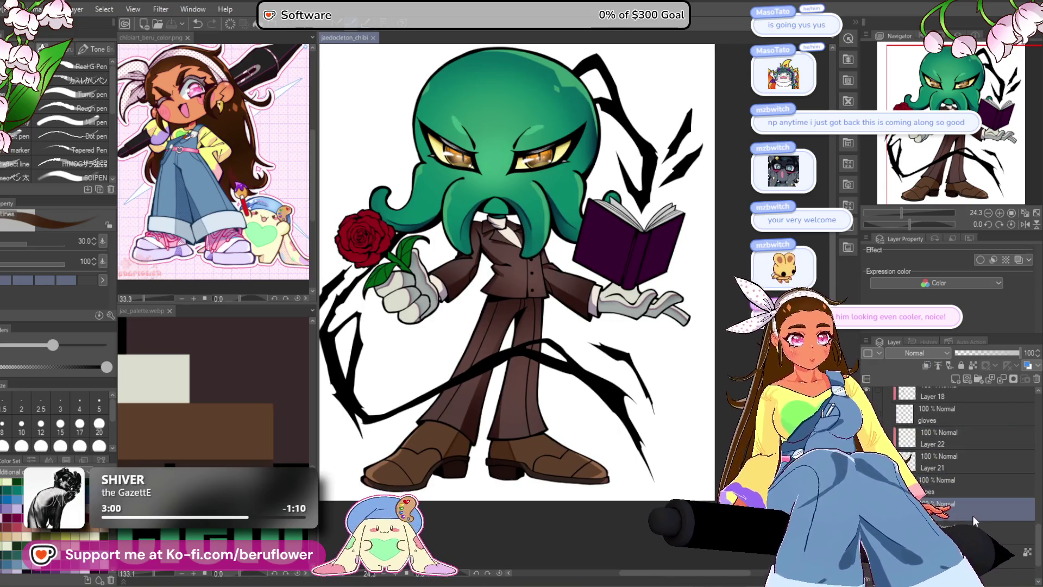
scroll(565, 375, "up", 1)
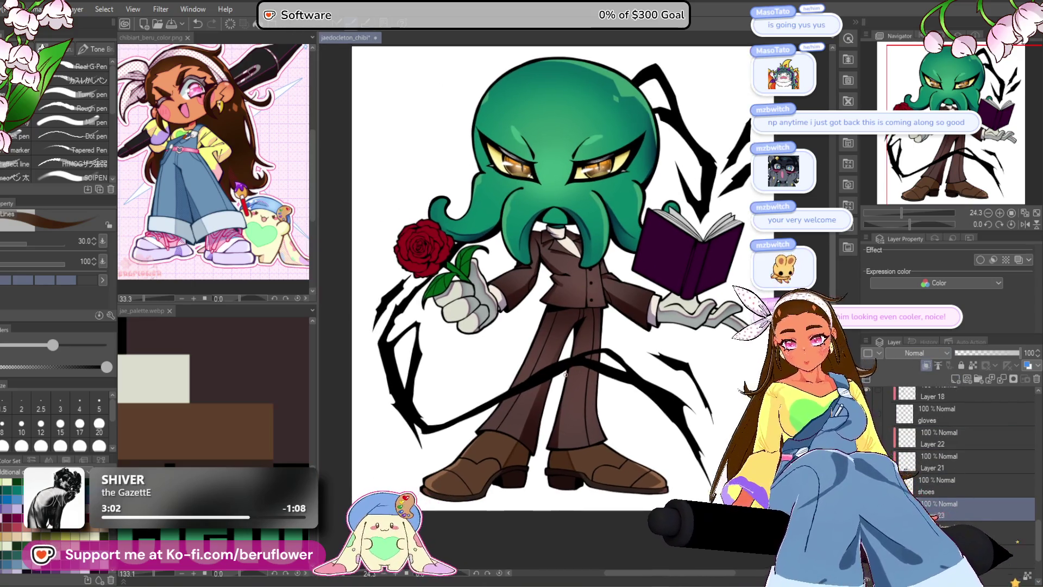
scroll(565, 374, "up", 1)
scroll(565, 374, "down", 4)
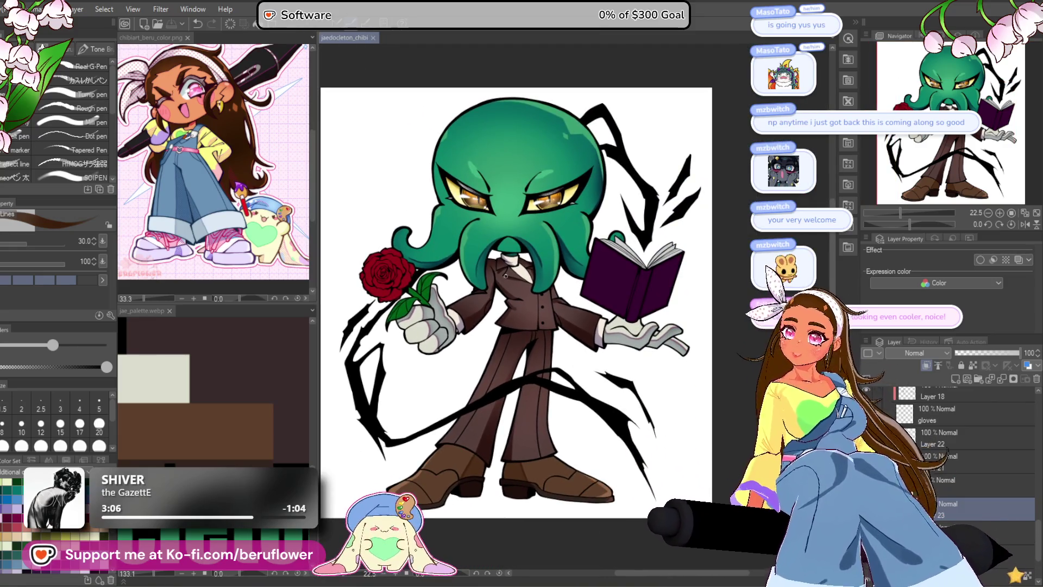
scroll(481, 285, "up", 2)
left_click_drag(482, 285, 593, 296)
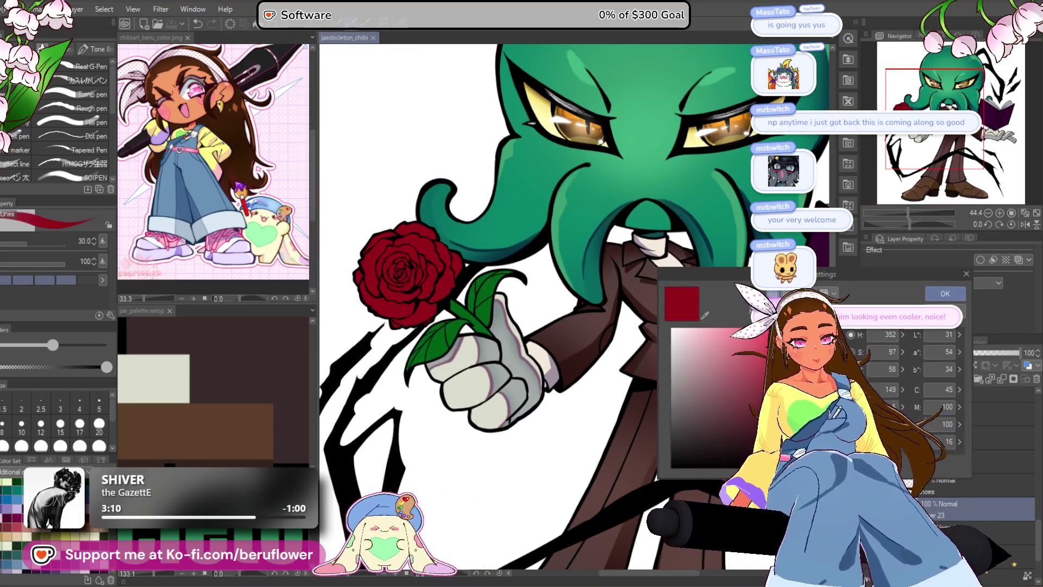
- Confirm the deep crimson and spray it over the rose with a size 200 airbrush
key("Return")
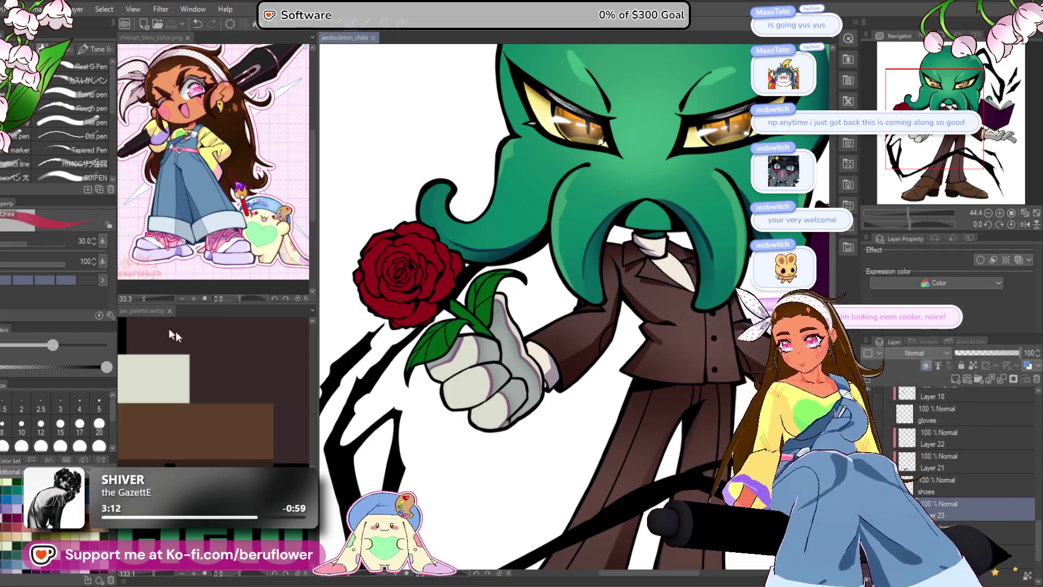
key("b")
mouse_move(431, 290)
left_mouse_down()
mouse_move(446, 307)
mouse_move(407, 285)
left_mouse_up()
key("bracketright")
key("bracketright")
key("bracketright")
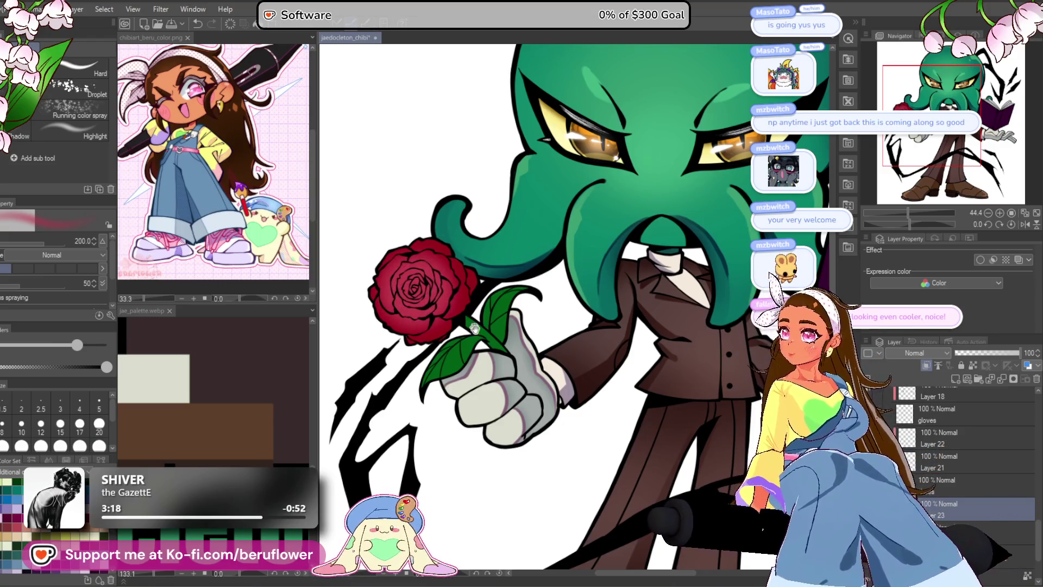
left_click_drag(442, 228, 442, 220)
- Switch to a lighter red (H352 S70 V74) and shrink the airbrush to 80 for further shading
left_click(16, 362)
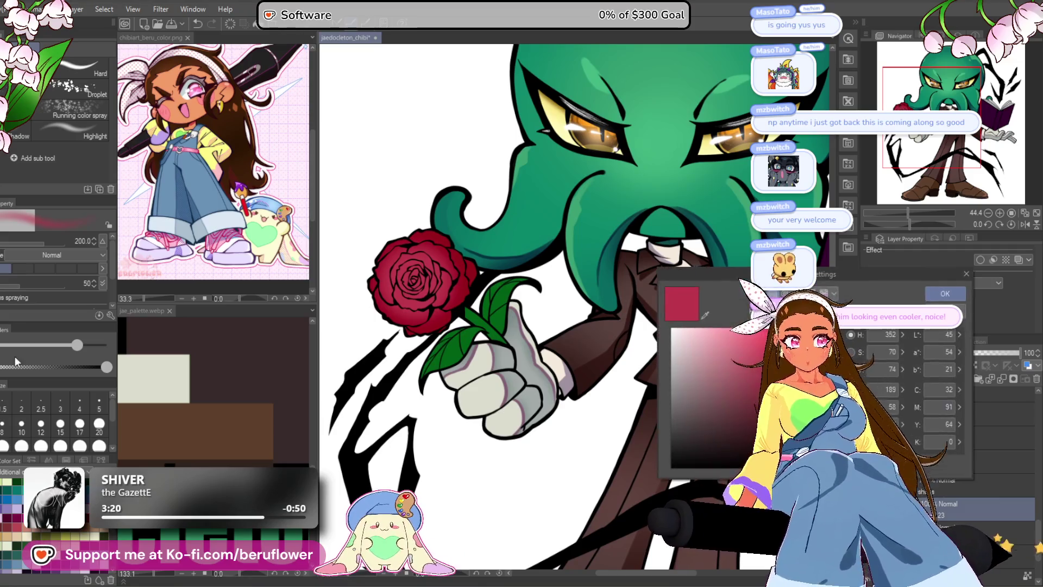
left_click(945, 293)
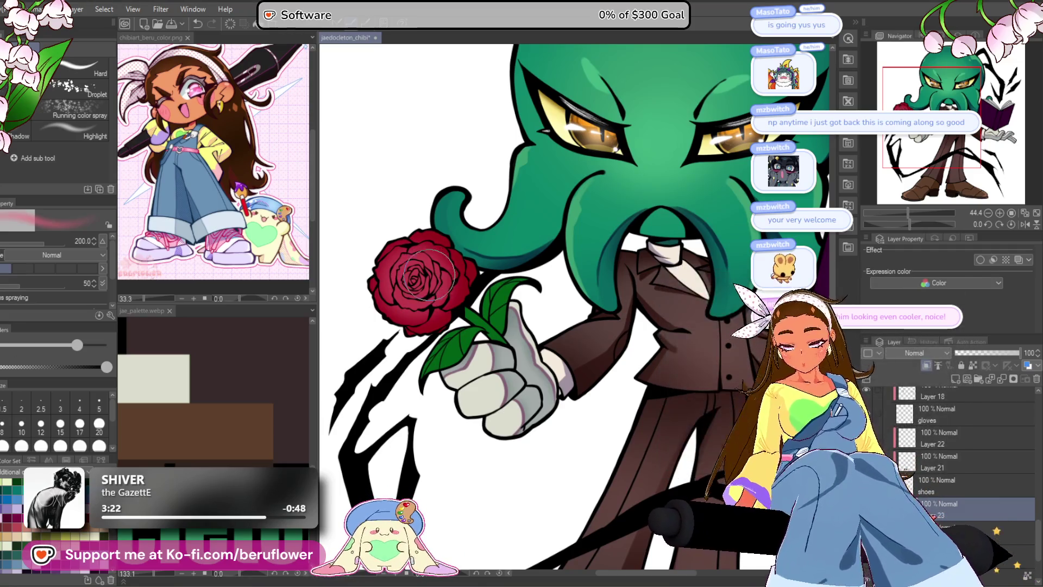
key("bracketleft")
key("bracketleft")
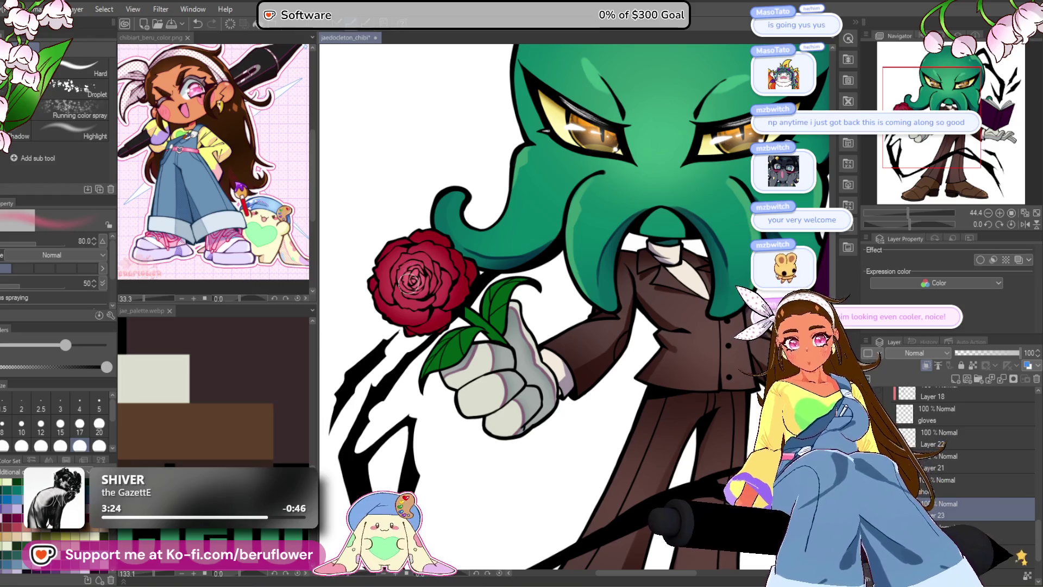
left_click_drag(554, 428, 546, 399)
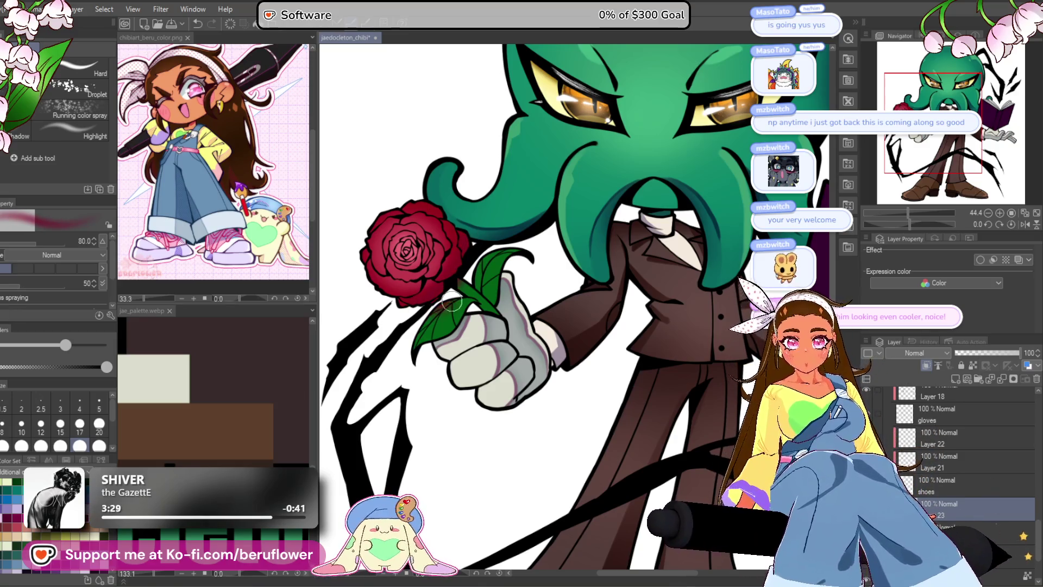
scroll(462, 217, "down", 5)
scroll(471, 224, "up", 5)
scroll(471, 224, "up", 2)
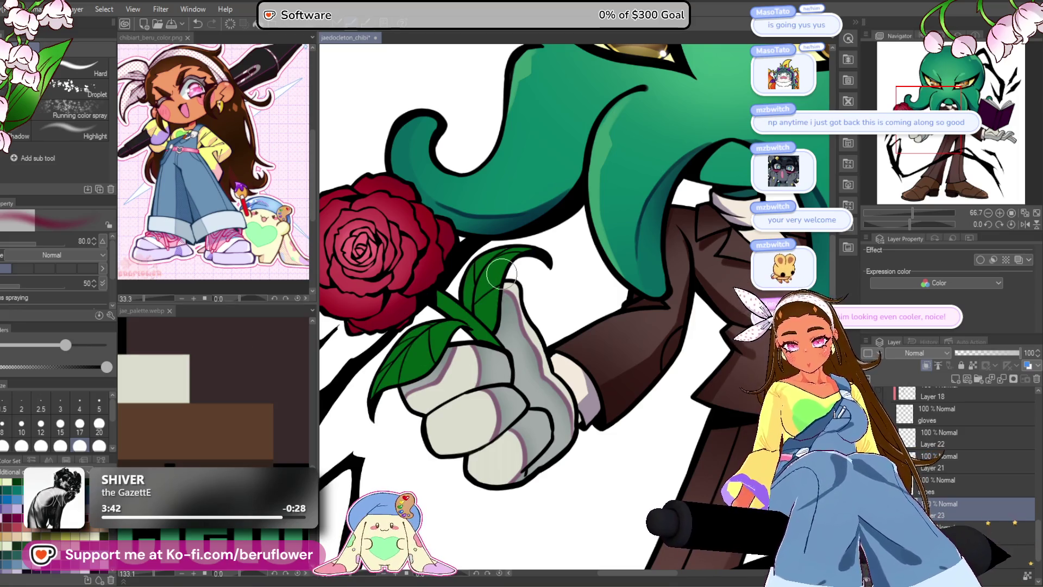
- Select the rose stem and both leaves, then sample the leaf green and deepen it
key("g")
key("ctrl+z")
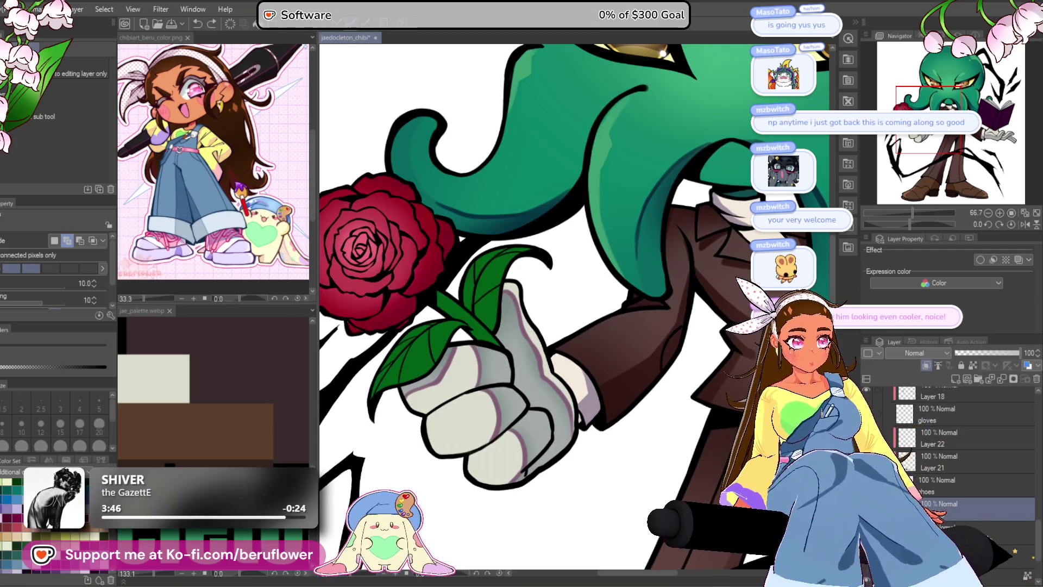
left_click(486, 333)
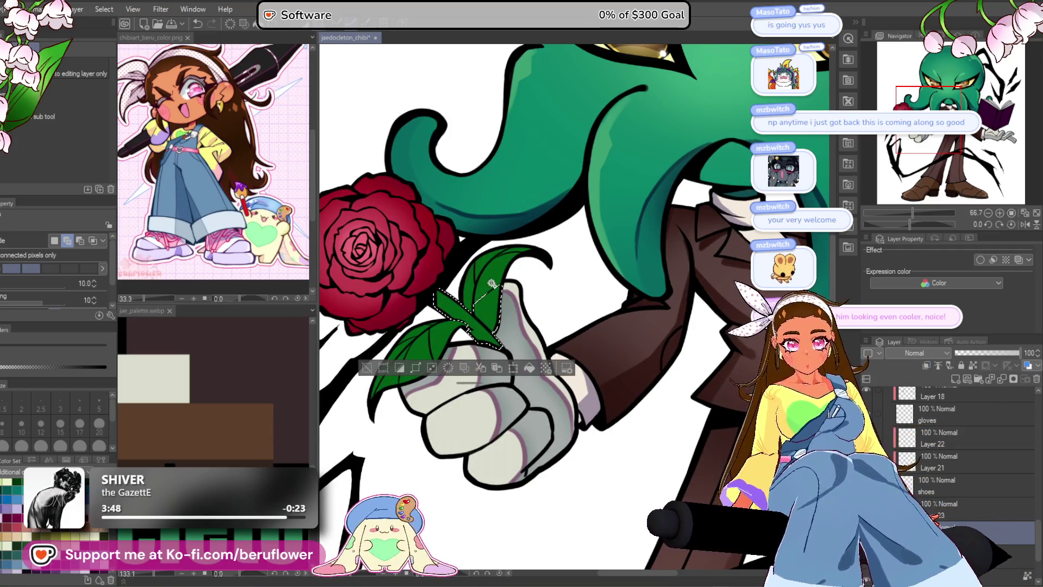
left_click(492, 286, "shift")
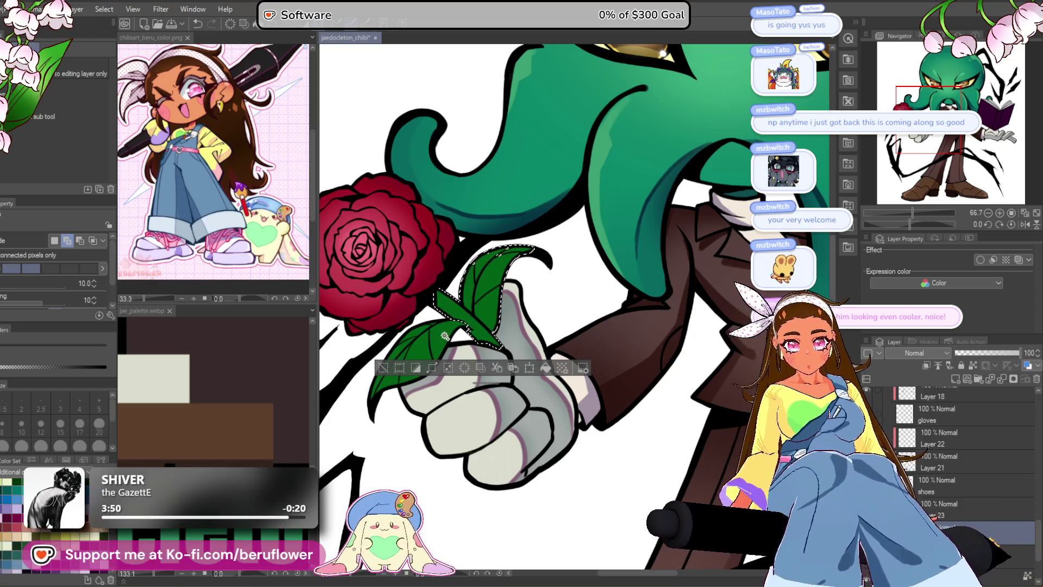
left_click(401, 353, "shift")
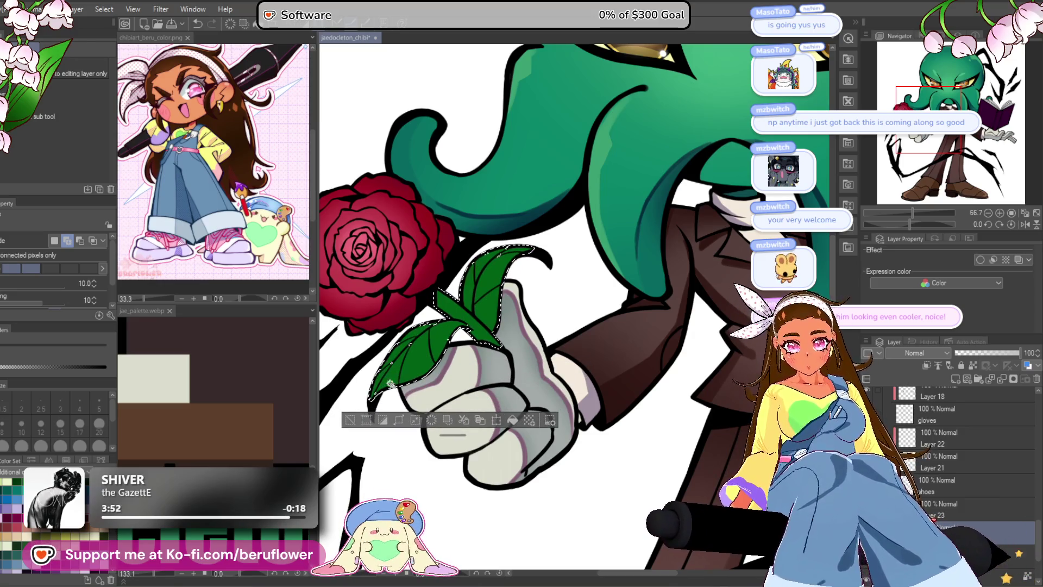
key("p")
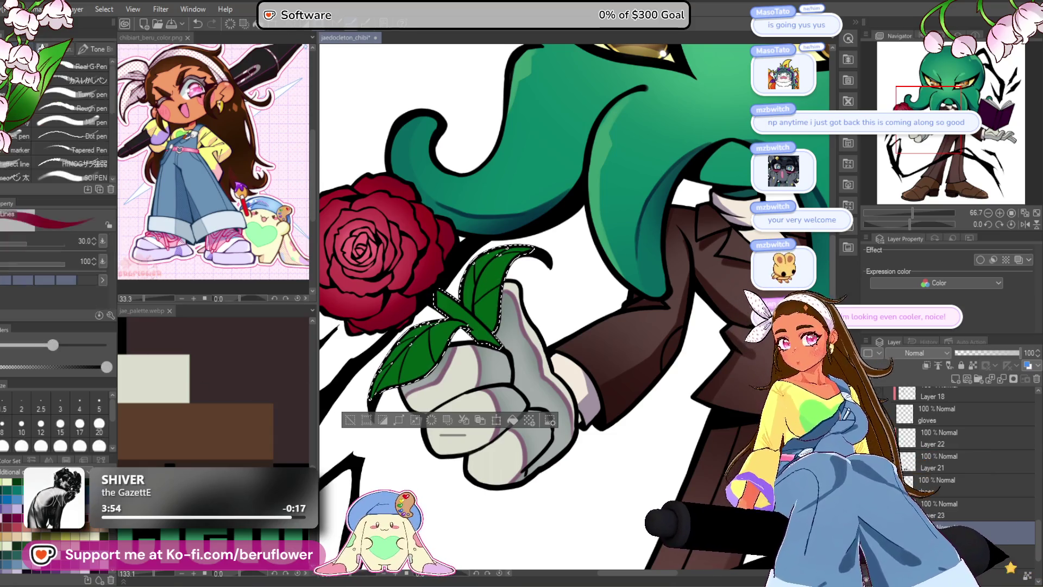
left_click(460, 313, "alt")
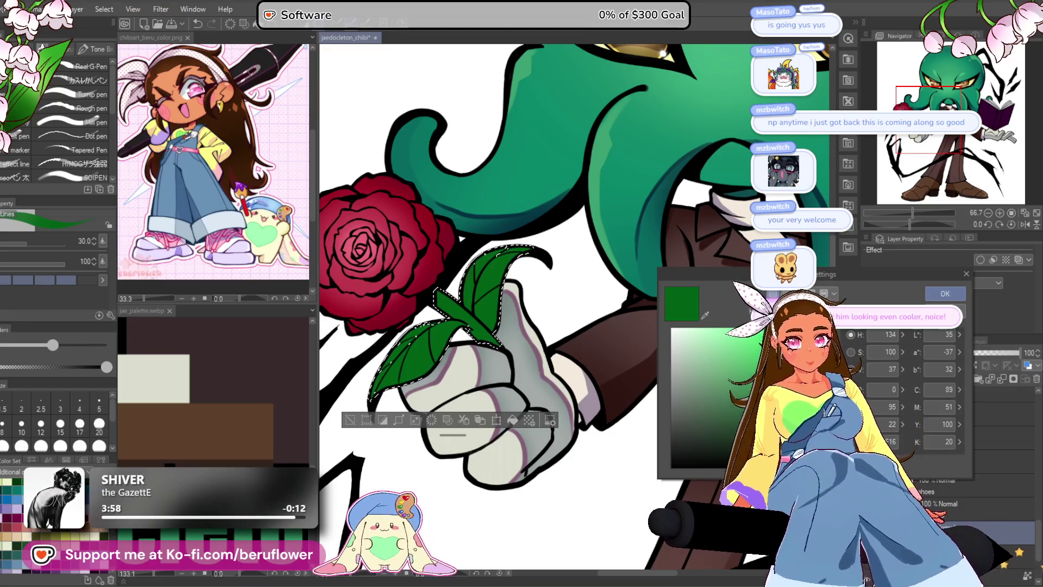
left_click(946, 293)
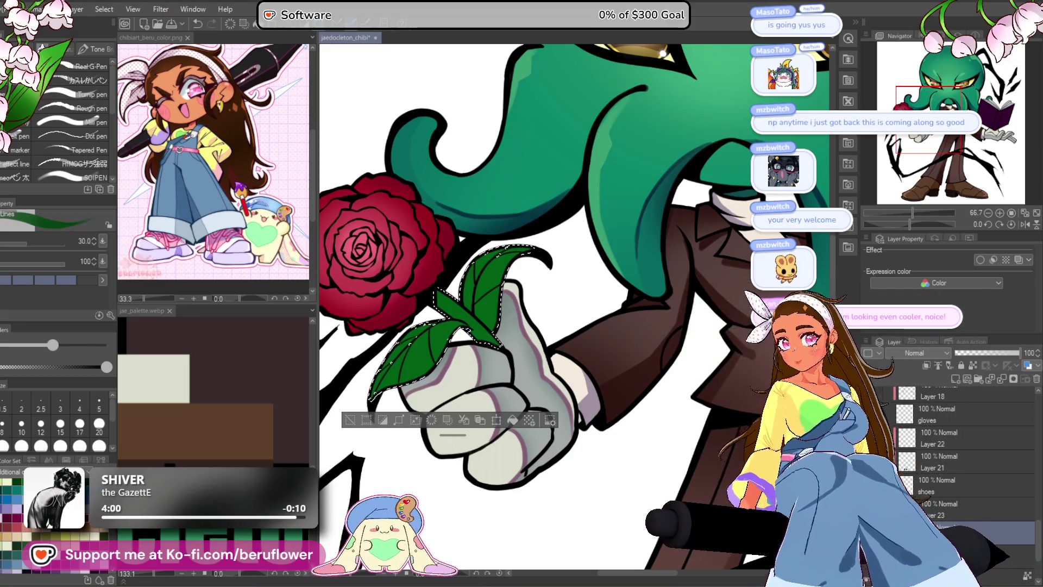
- Airbrush deep green over the leaves and stem, deselecting between each area
key("b")
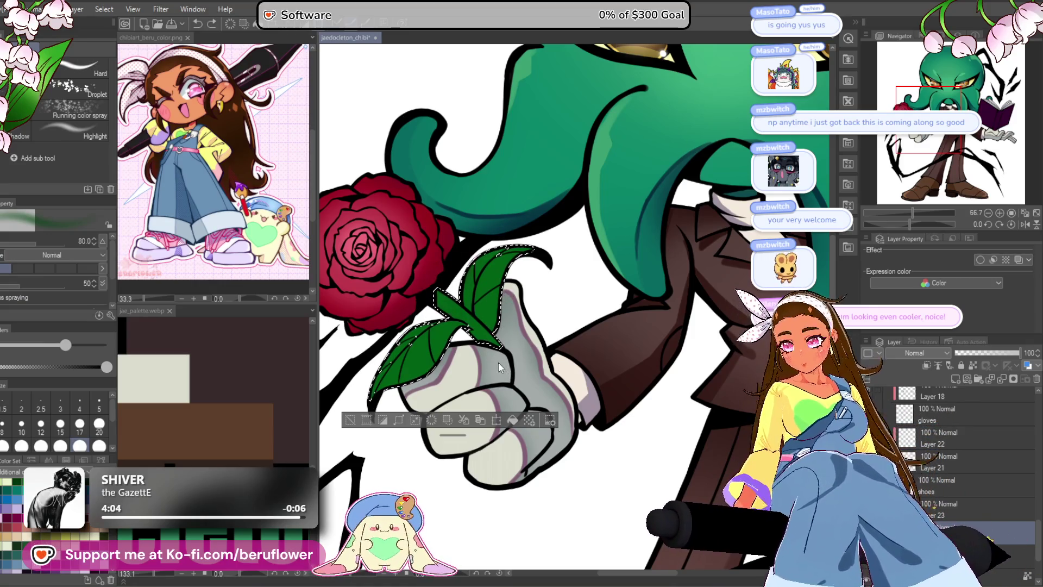
key("ctrl+d")
key("w")
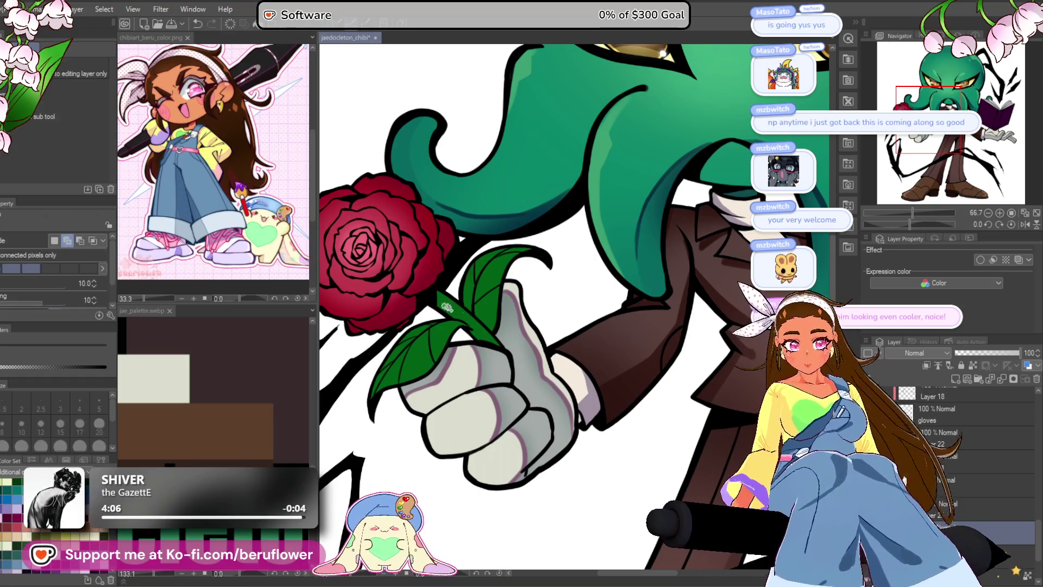
left_click(461, 314)
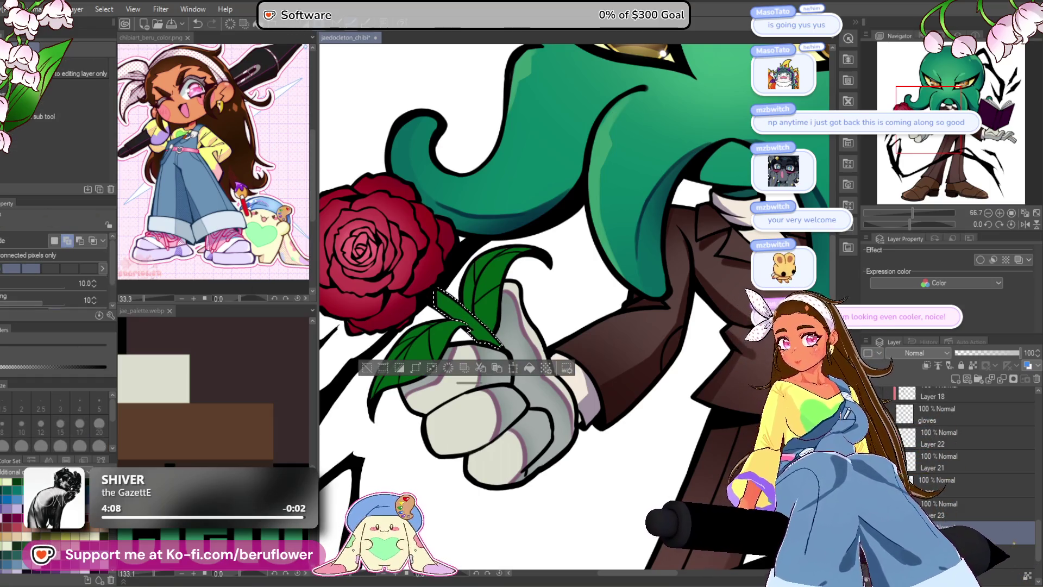
key("b")
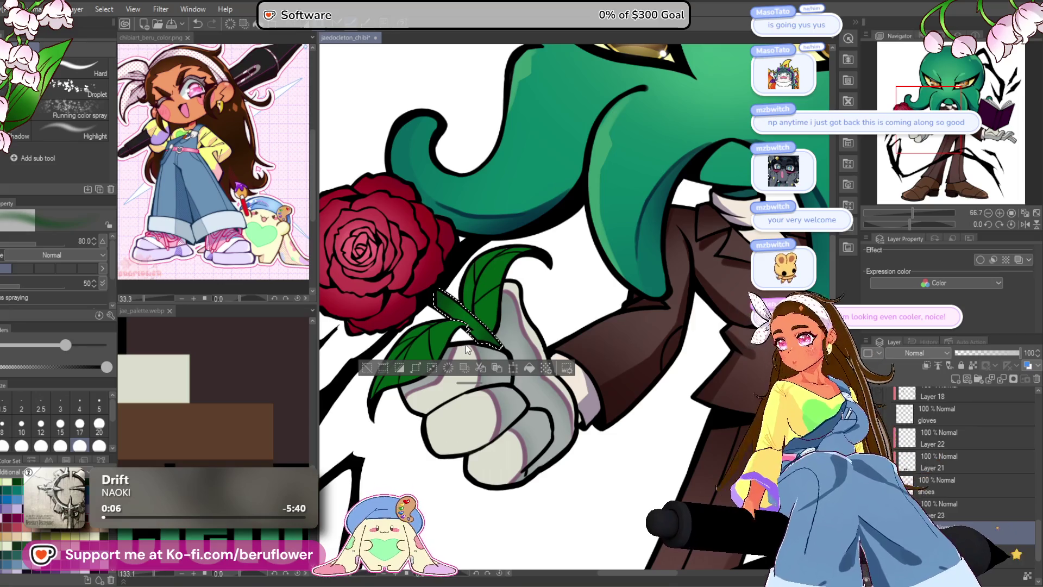
key("ctrl+d")
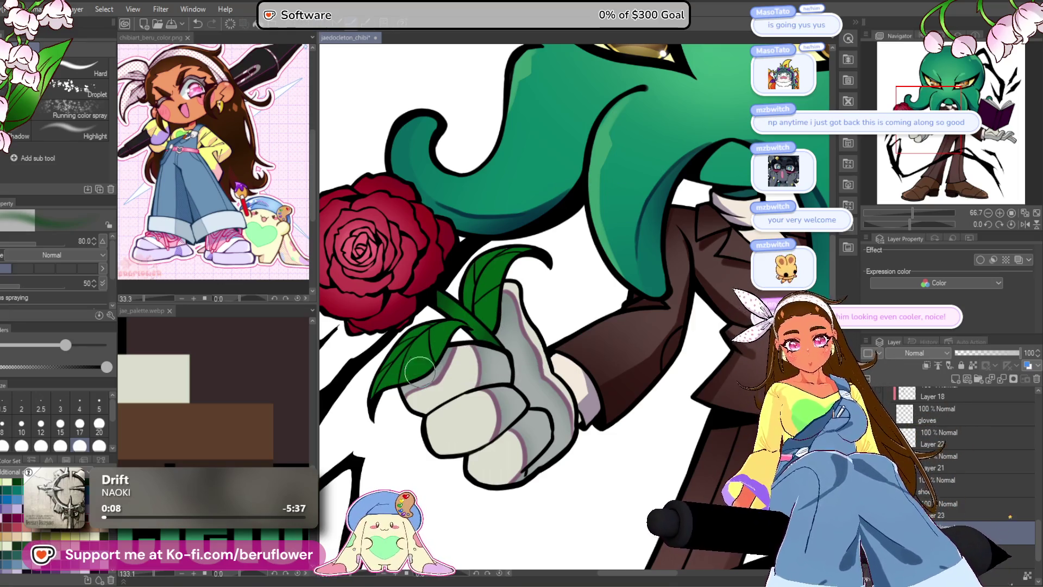
key("g")
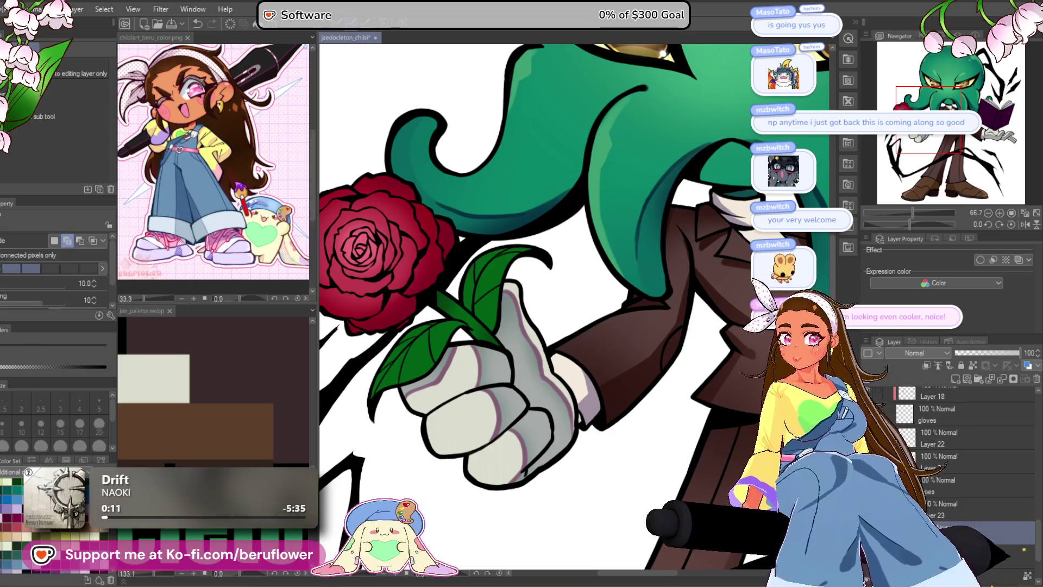
left_click(438, 337)
key("ctrl+z")
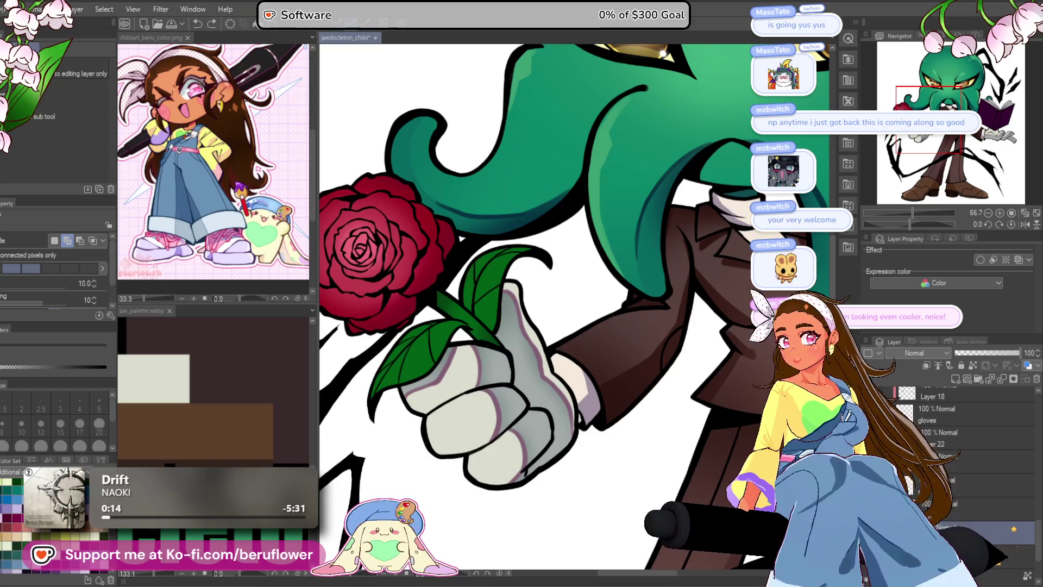
key("m")
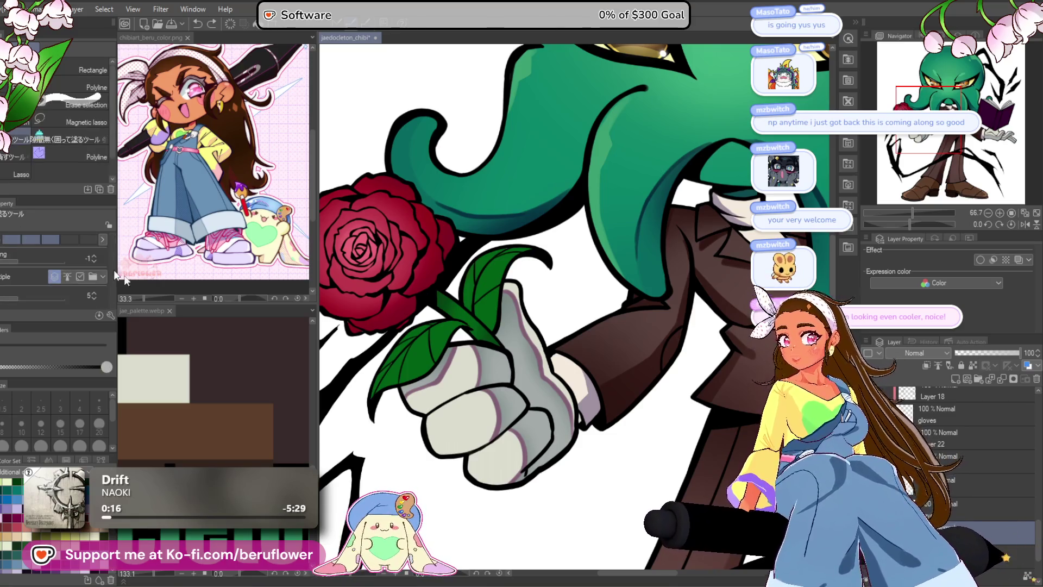
- Switch the lasso to edge-snapping selection mode after a first trace around the leaf
mouse_move(466, 322)
left_mouse_down()
mouse_move(413, 323)
mouse_move(403, 353)
left_mouse_up()
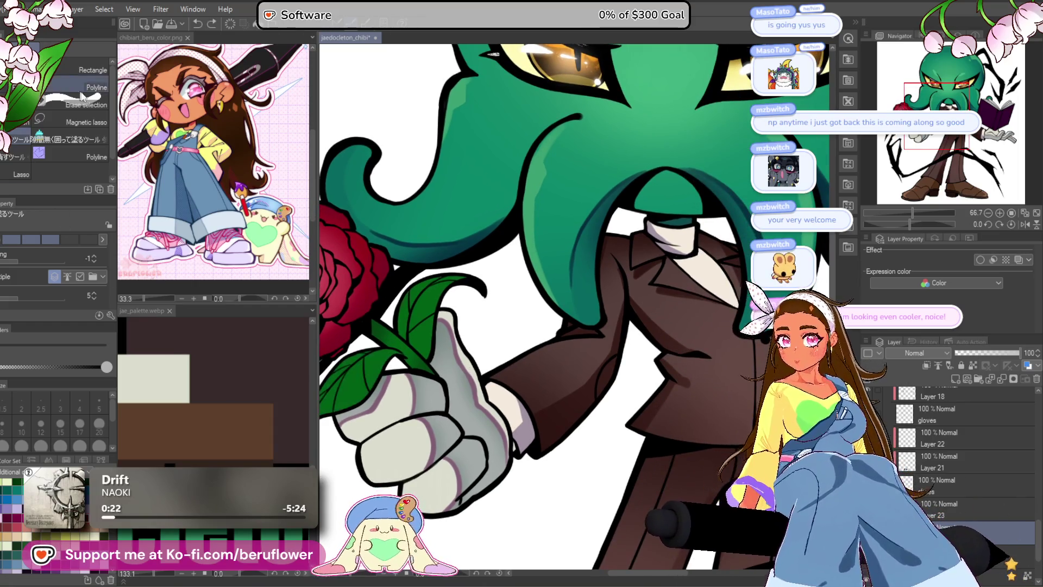
left_click(76, 123)
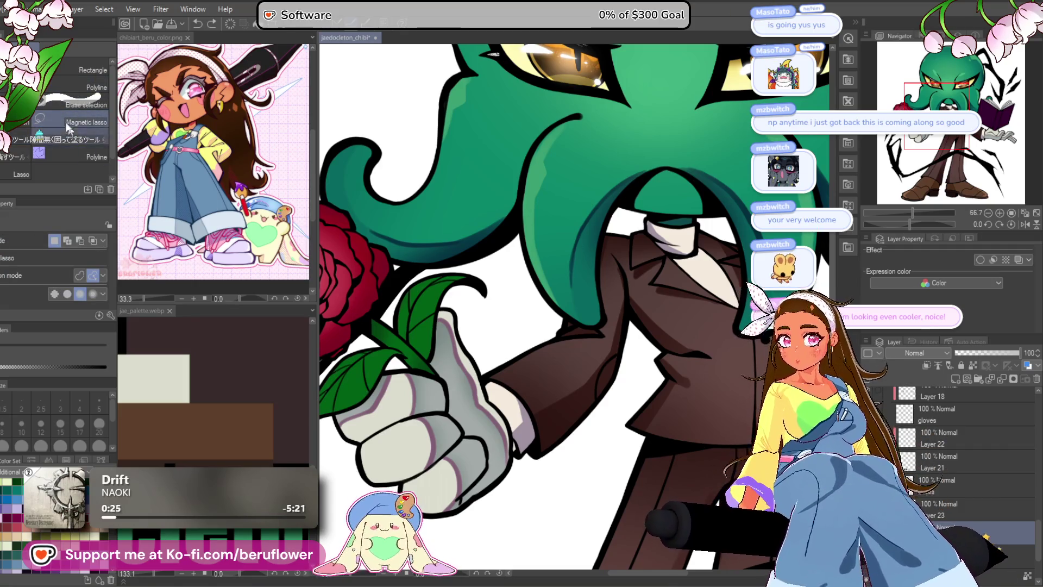
left_click(76, 139)
- Zoom in on the rose and trace the selection around the leaf up to its tip
left_click_drag(374, 341, 504, 308)
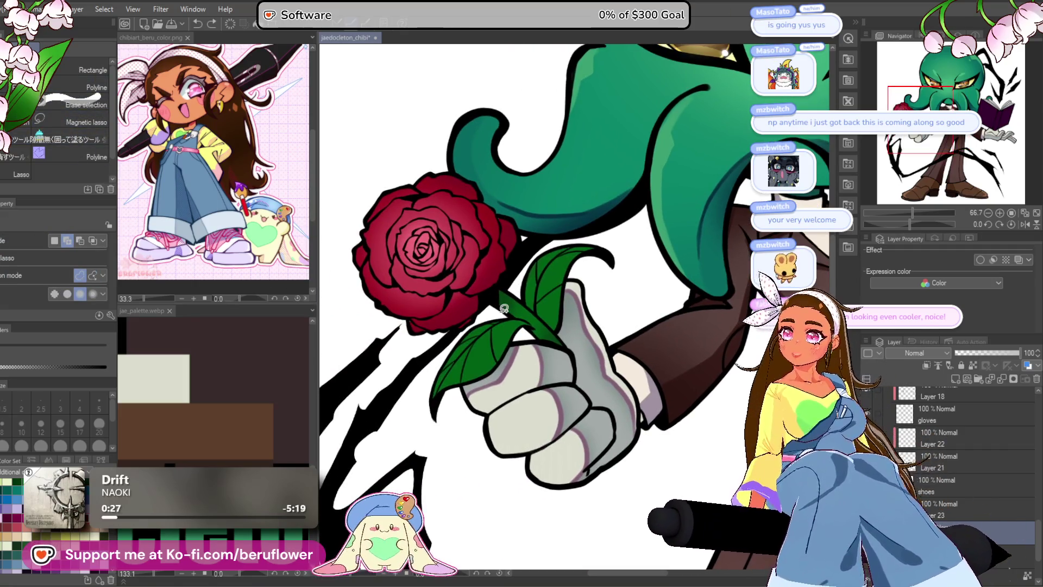
scroll(494, 315, "up", 4)
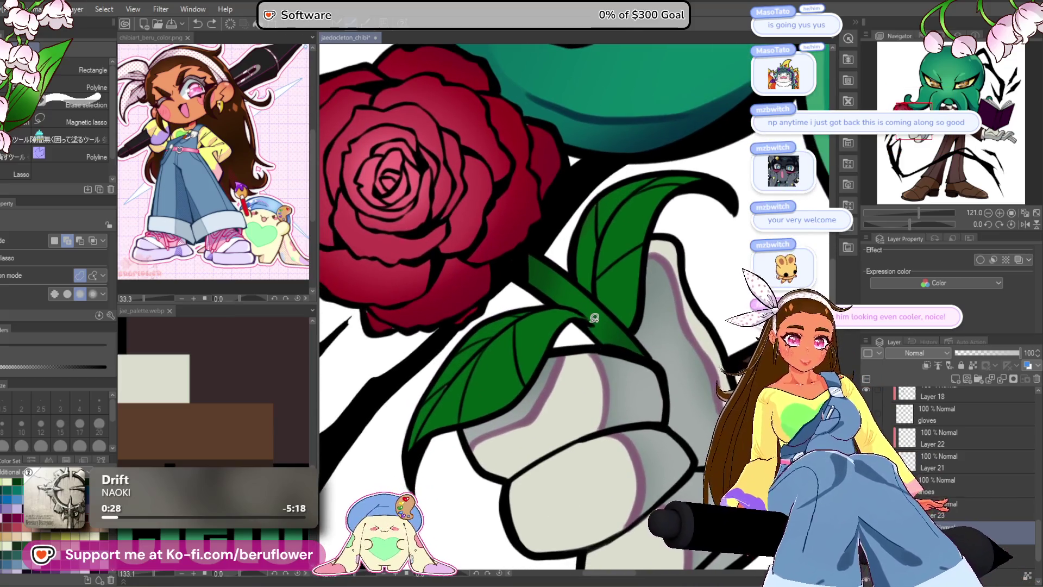
left_click_drag(497, 308, 441, 357)
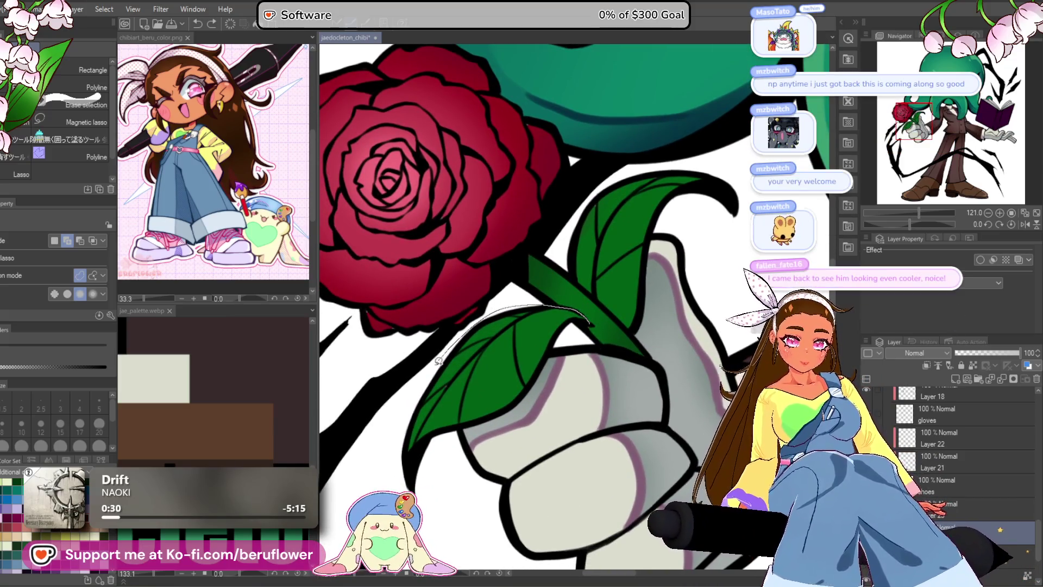
left_click_drag(593, 352, 586, 320)
- Reframe the view toward the rose stem and trace along the lower leaf's edge
scroll(543, 321, "down", 4)
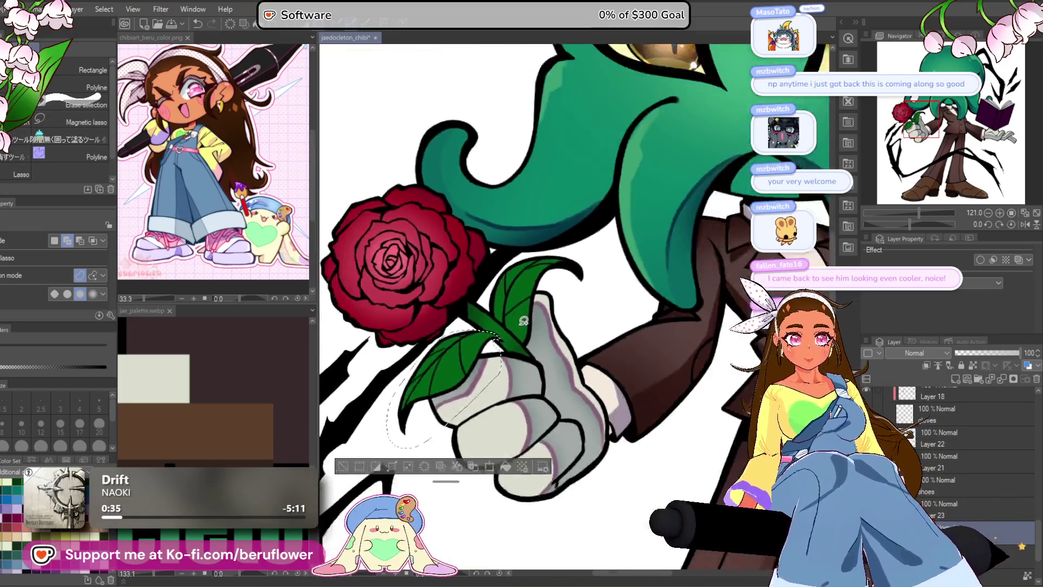
scroll(523, 320, "down", 5)
left_click_drag(758, 452, 693, 389)
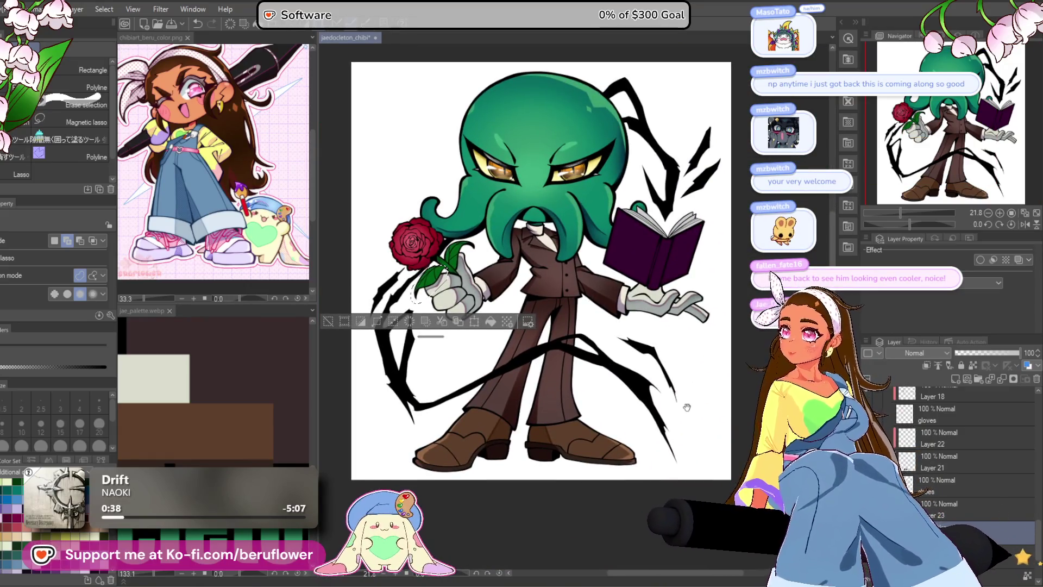
left_click_drag(661, 444, 648, 462)
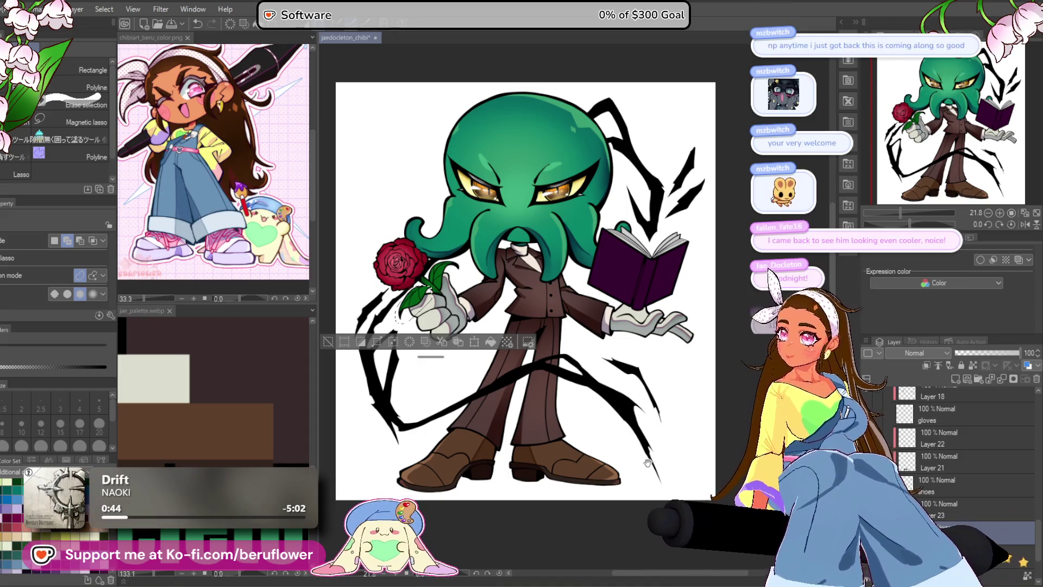
left_click_drag(648, 463, 659, 470)
scroll(443, 303, "up", 5)
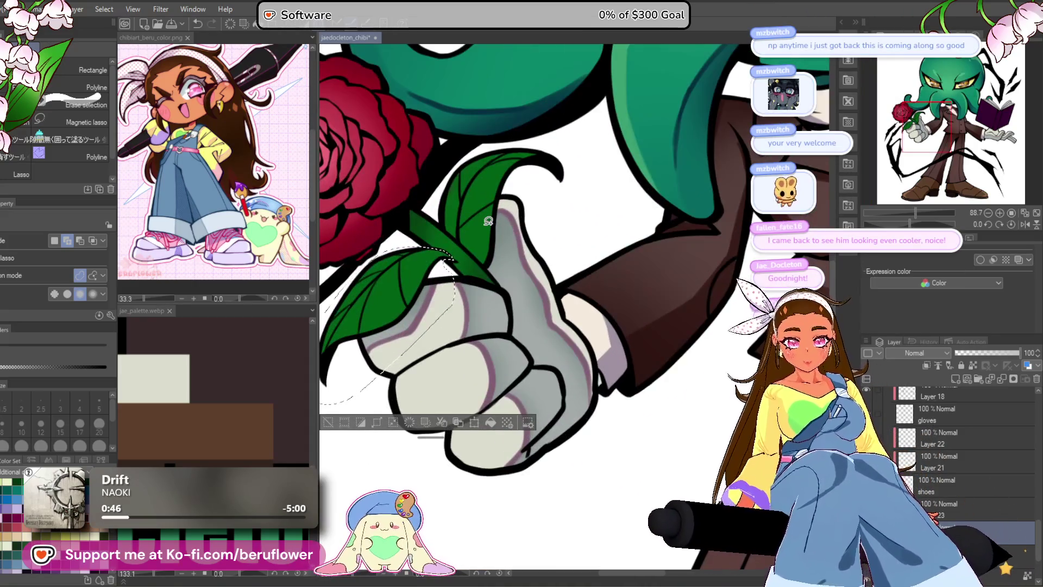
scroll(487, 221, "up", 3)
mouse_move(438, 261)
left_mouse_down()
mouse_move(532, 340)
mouse_move(726, 148)
mouse_move(497, 114)
mouse_move(437, 203)
mouse_move(448, 261)
left_mouse_up()
- Zoom around the leaf and move the view to the octopus's other eye
scroll(448, 261, "down", 5)
scroll(586, 230, "up", 1)
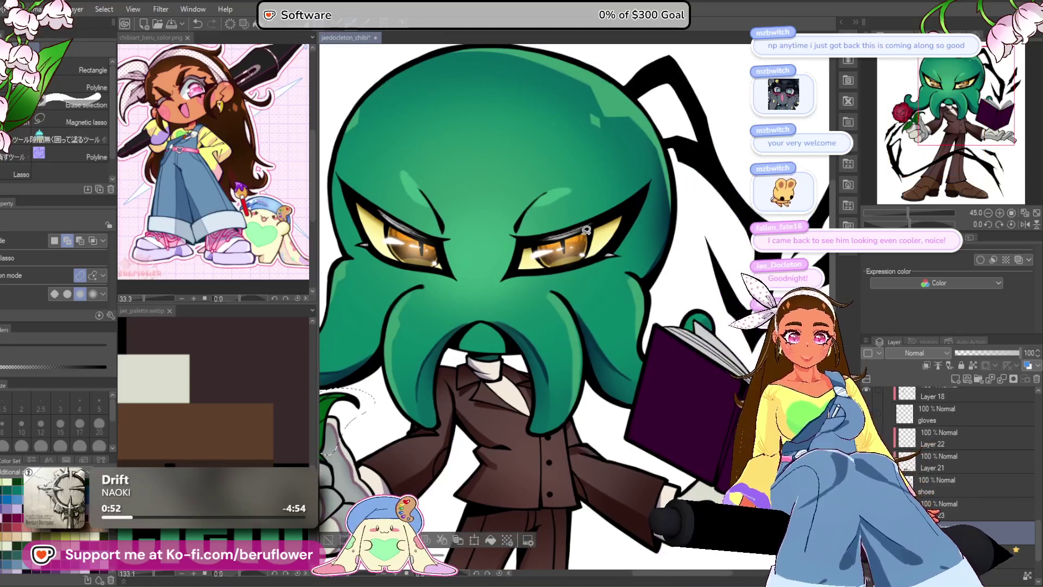
scroll(586, 230, "up", 4)
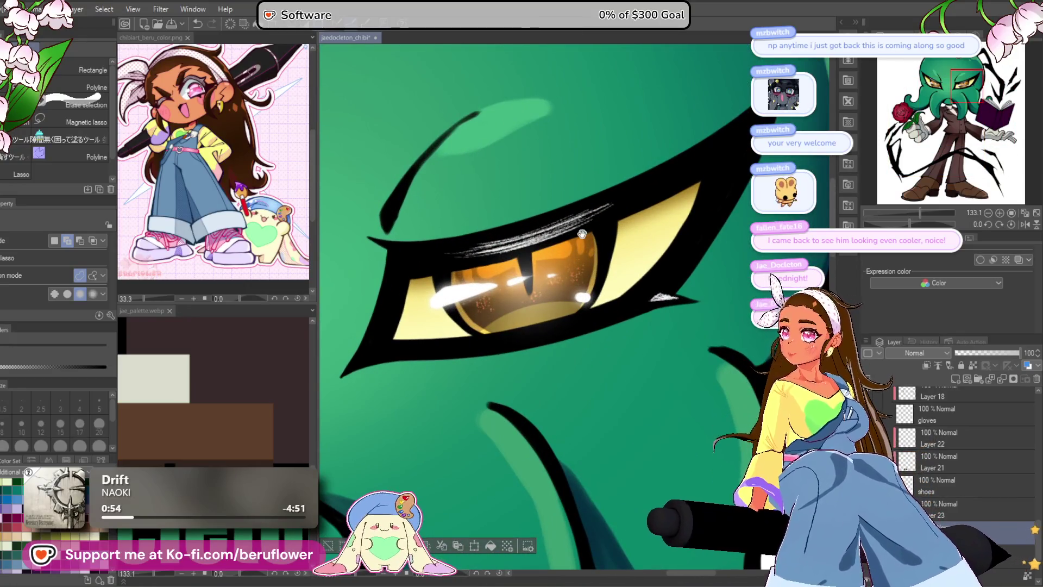
scroll(572, 332, "down", 3)
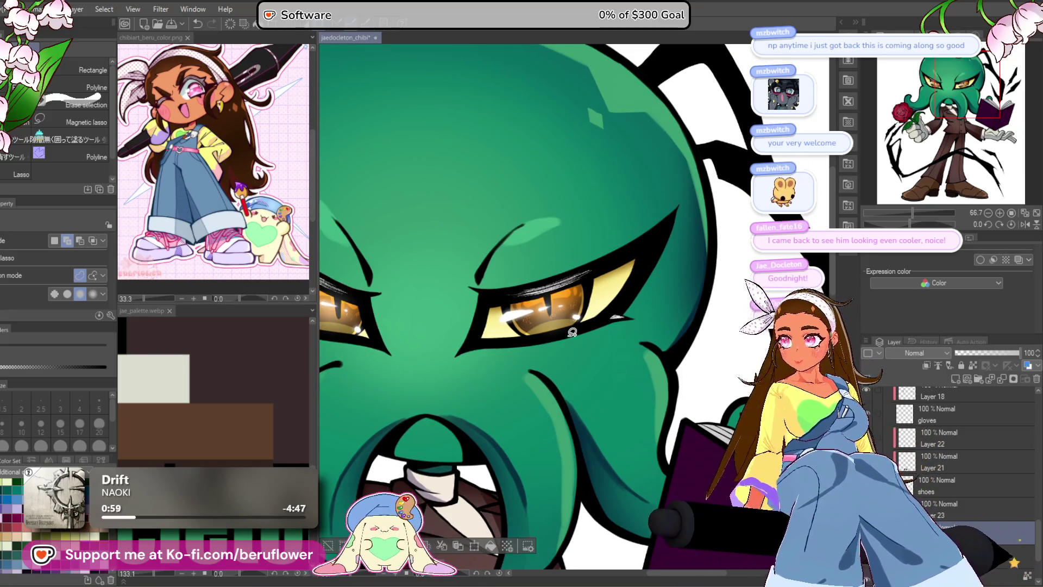
scroll(577, 311, "up", 3)
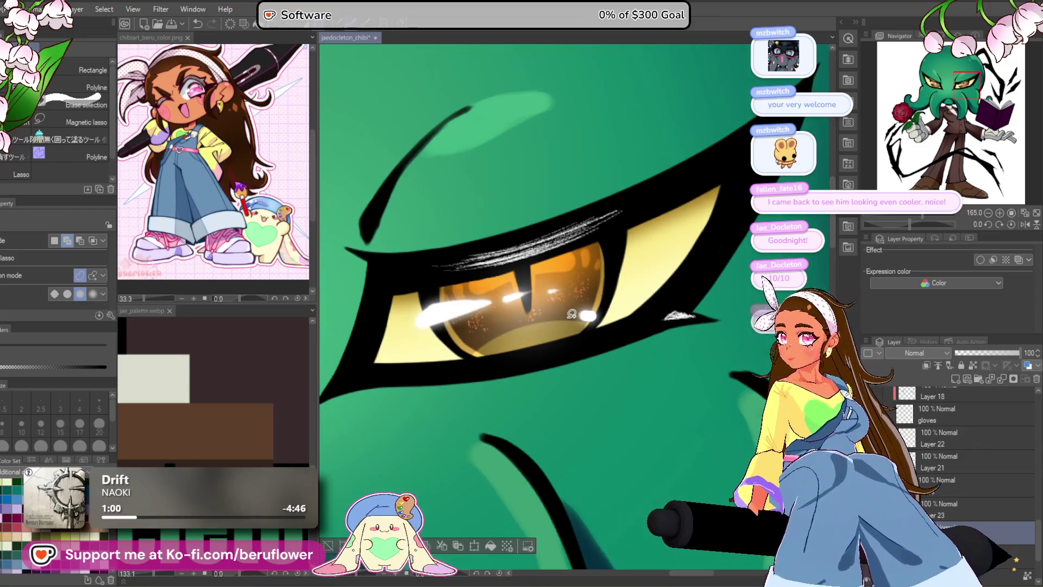
left_click_drag(526, 405, 495, 421)
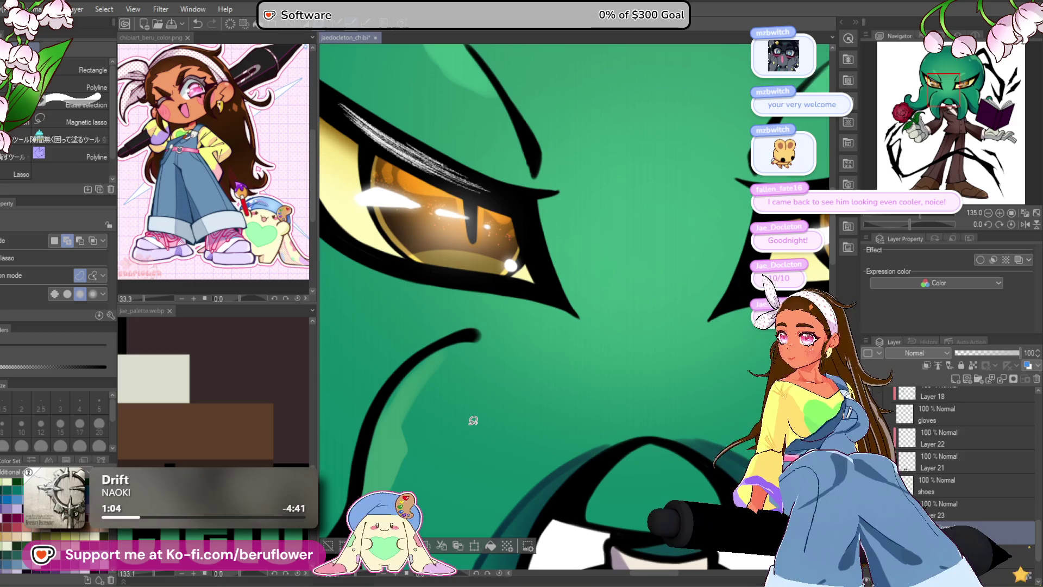
- Zoom and pan to frame both of the octopus's eyes and face
scroll(474, 420, "down", 3)
scroll(473, 420, "up", 1)
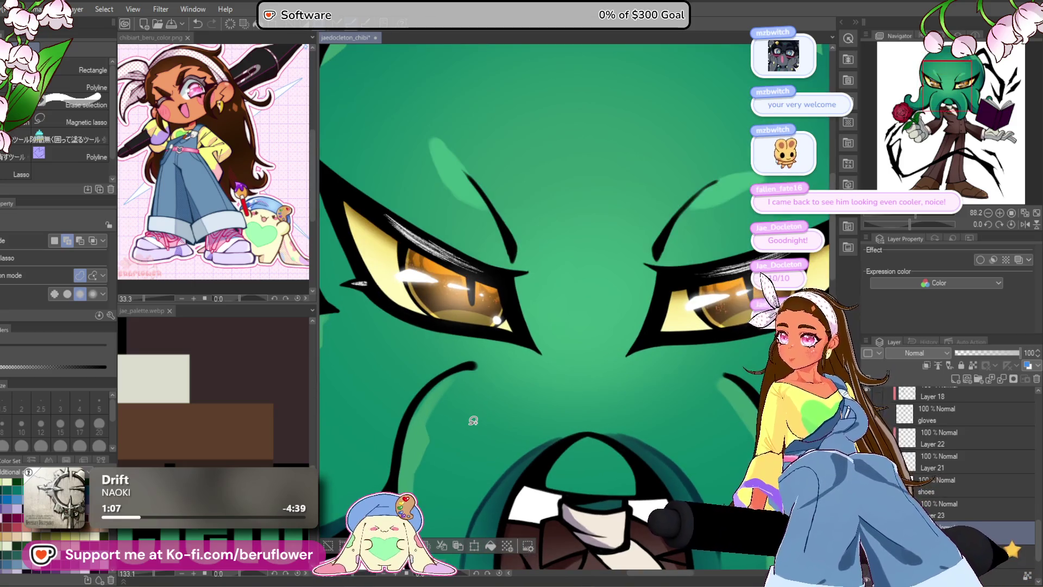
scroll(474, 420, "up", 2)
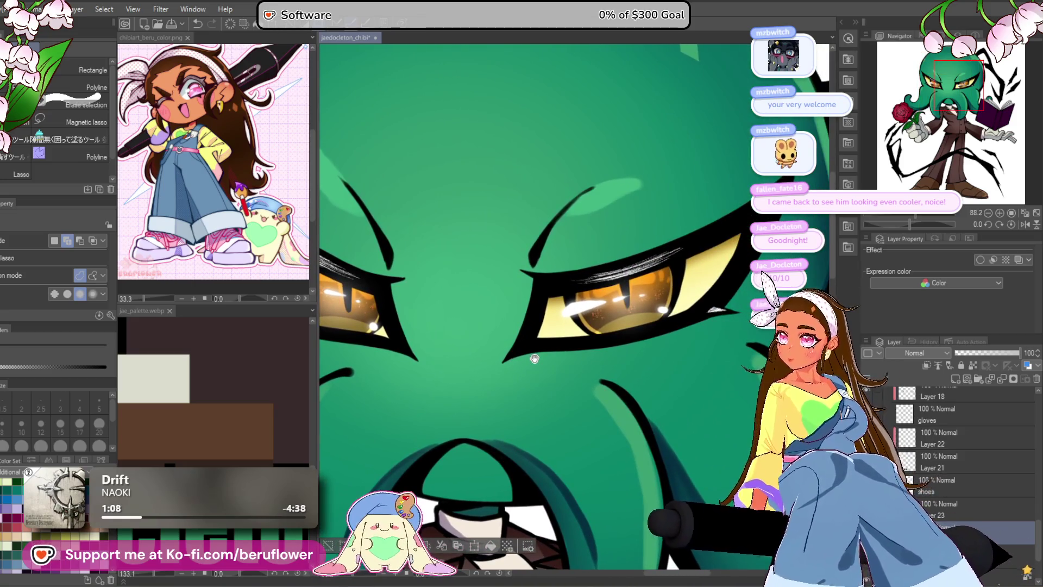
left_click_drag(535, 359, 617, 338)
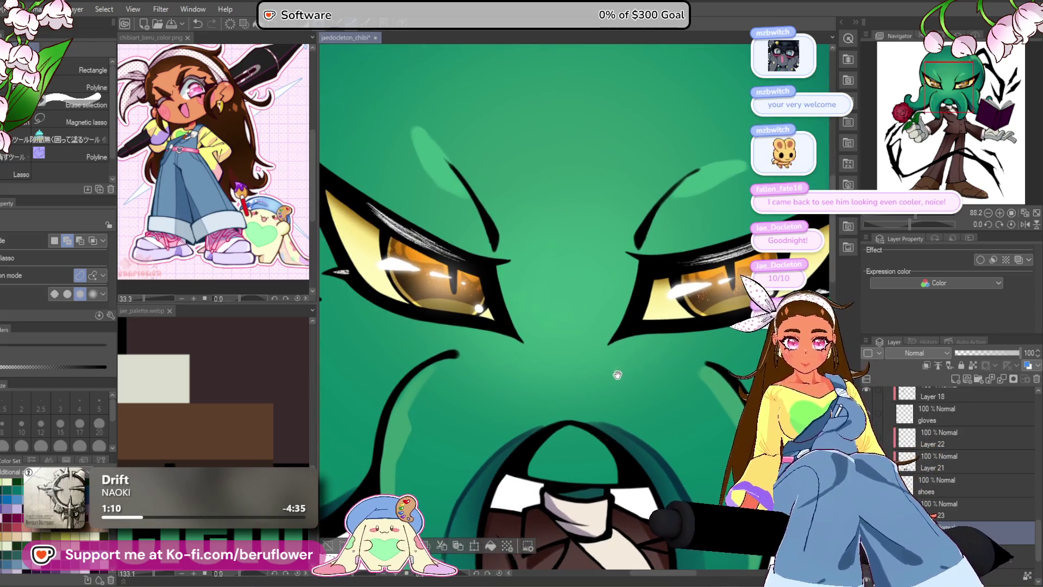
mouse_move(638, 384)
left_mouse_down()
mouse_move(552, 367)
mouse_move(561, 371)
left_mouse_up()
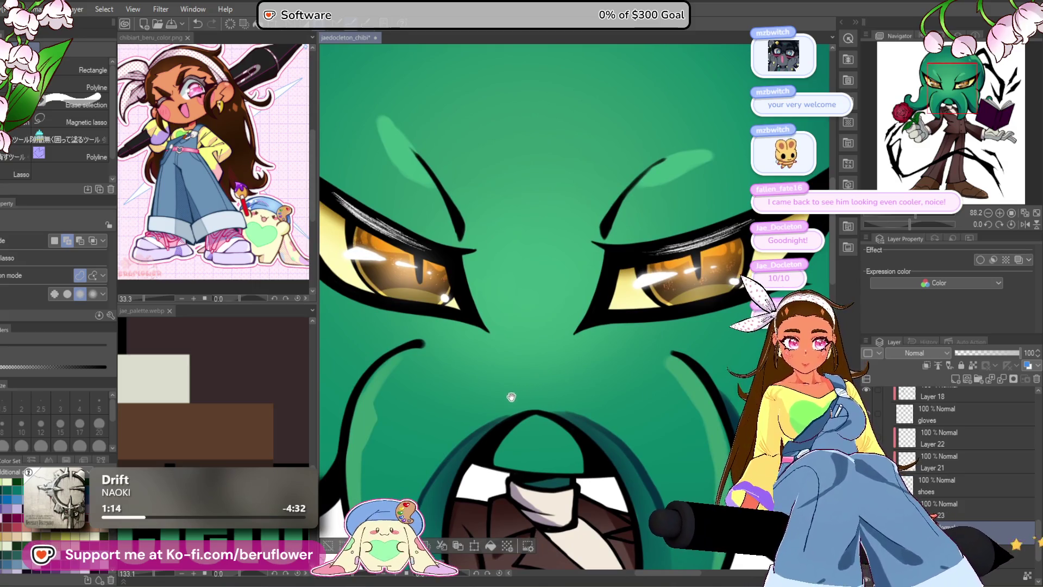
mouse_move(449, 353)
left_mouse_down()
mouse_move(514, 361)
mouse_move(480, 354)
left_mouse_up()
scroll(484, 351, "down", 5)
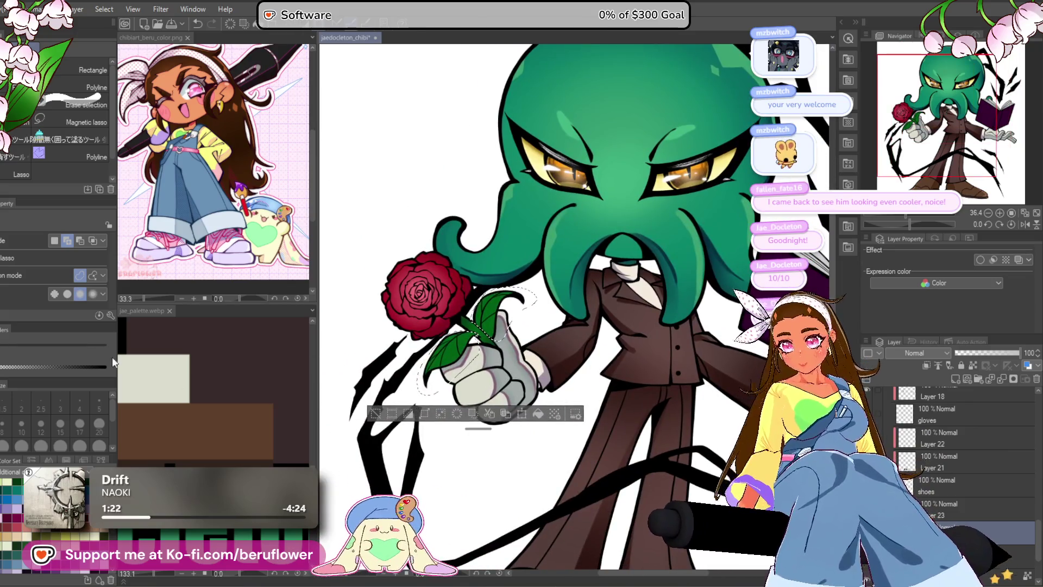
- Airbrush dark green shading onto the selected rose leaf
key("b")
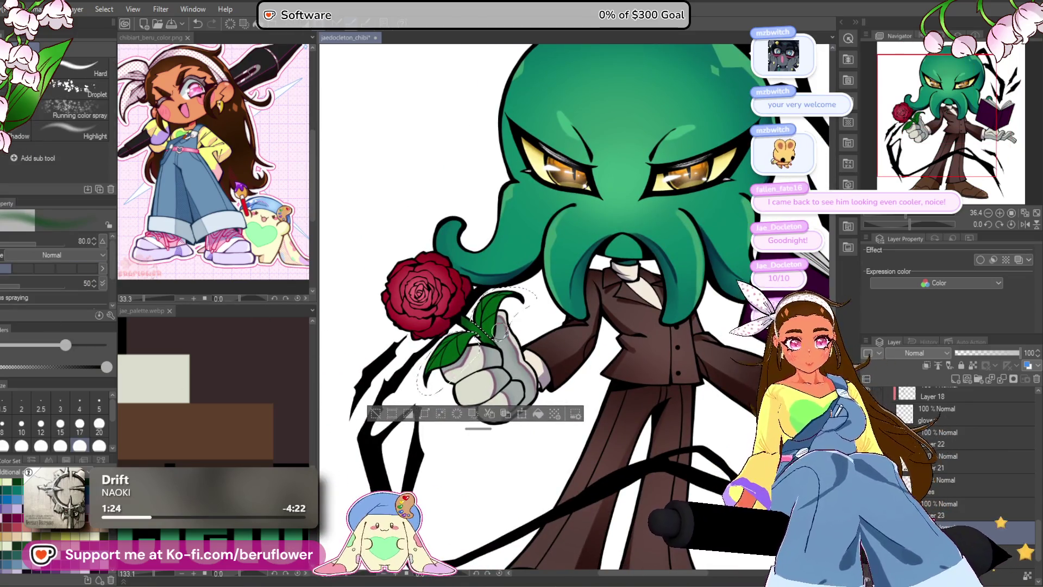
scroll(499, 328, "up", 5)
mouse_move(488, 352)
left_mouse_down()
mouse_move(423, 231)
mouse_move(440, 332)
left_mouse_up()
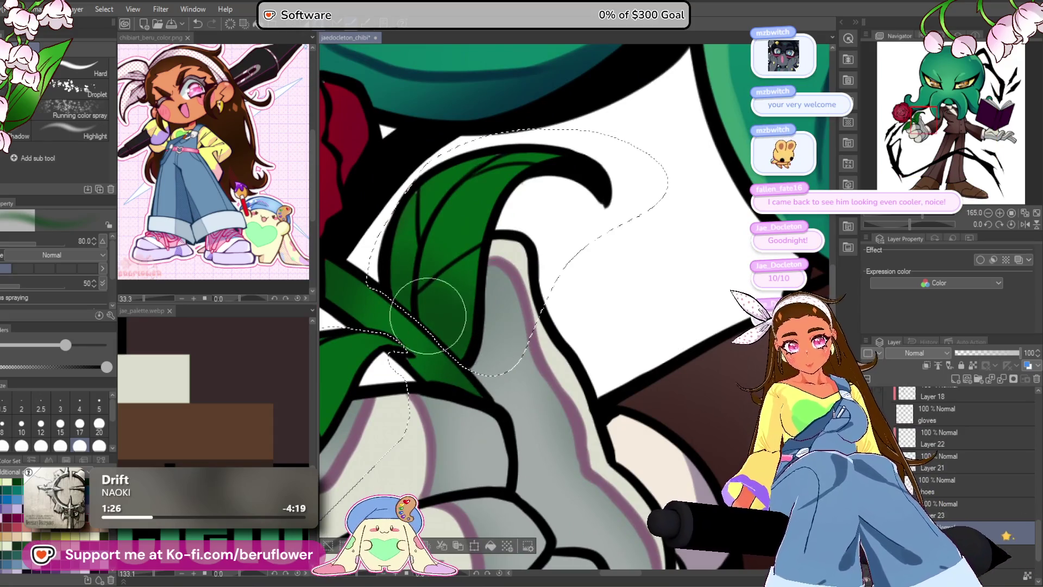
left_click_drag(559, 287, 488, 303)
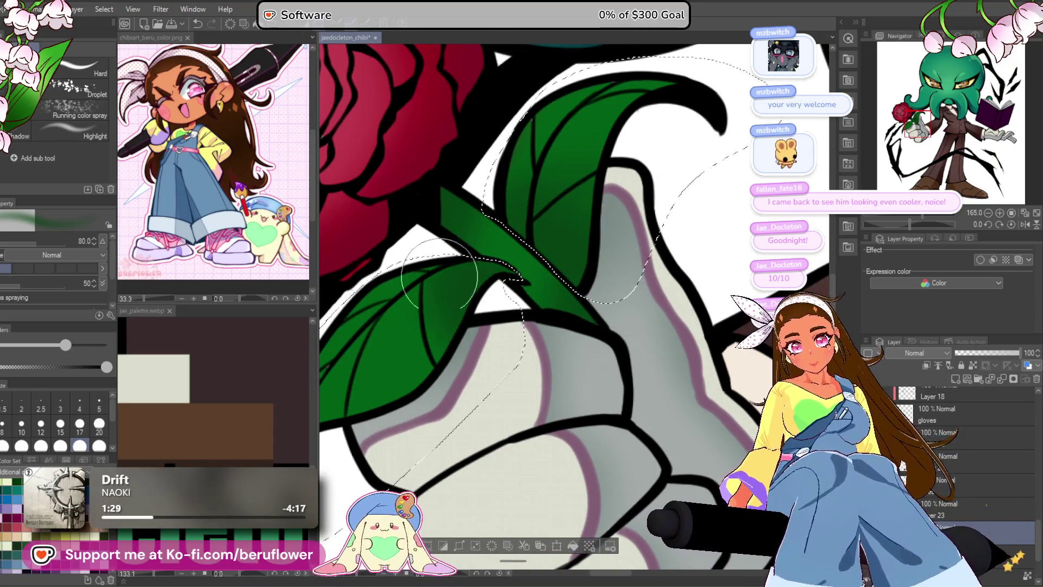
scroll(440, 307, "down", 5)
scroll(408, 468, "up", 3)
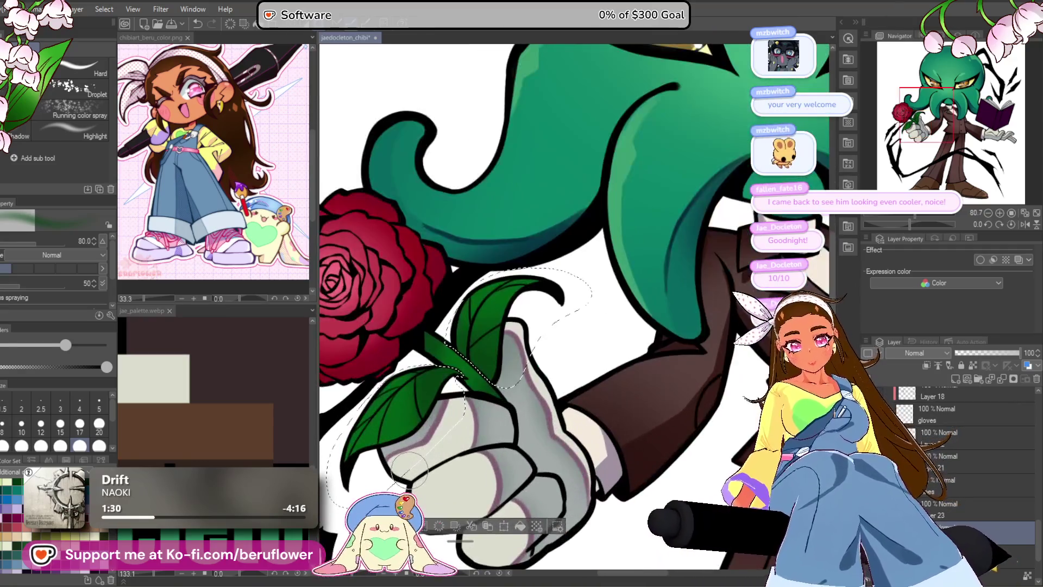
- Set a lighter green for highlights in the colour settings
double_click(10, 482)
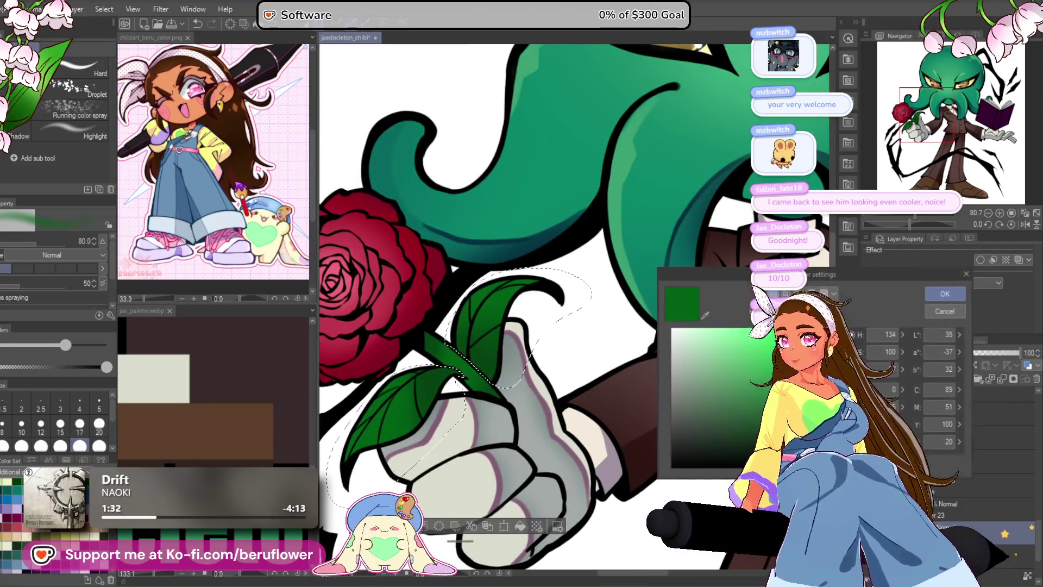
left_click(812, 375)
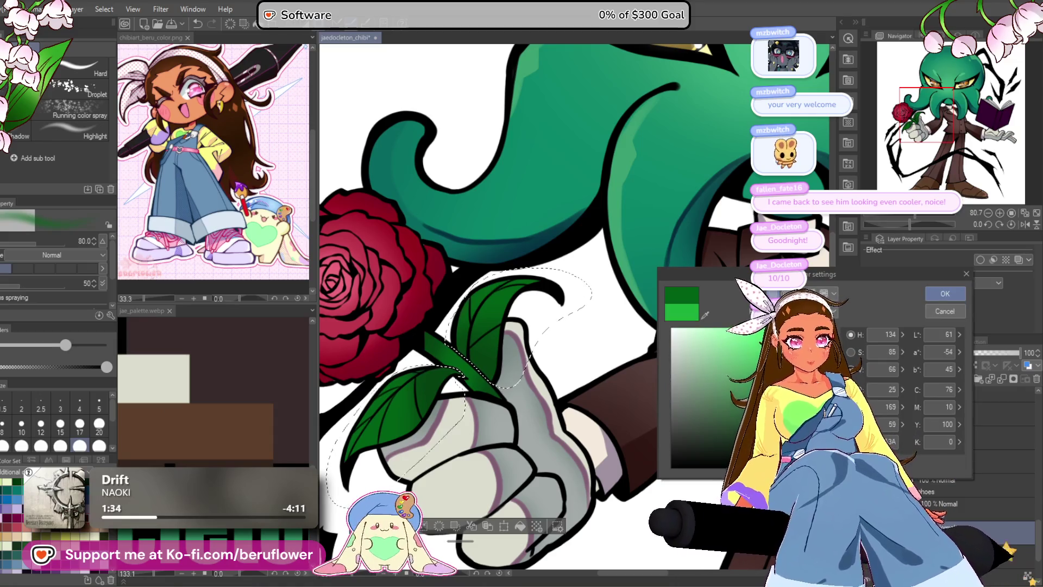
left_click(946, 293)
scroll(466, 314, "up", 1)
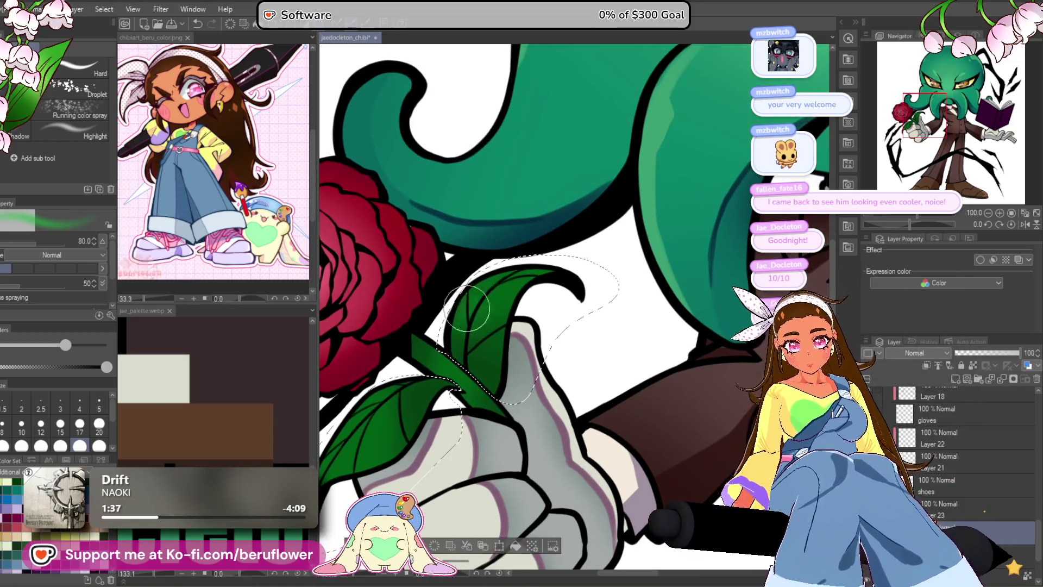
left_click_drag(518, 374, 586, 326)
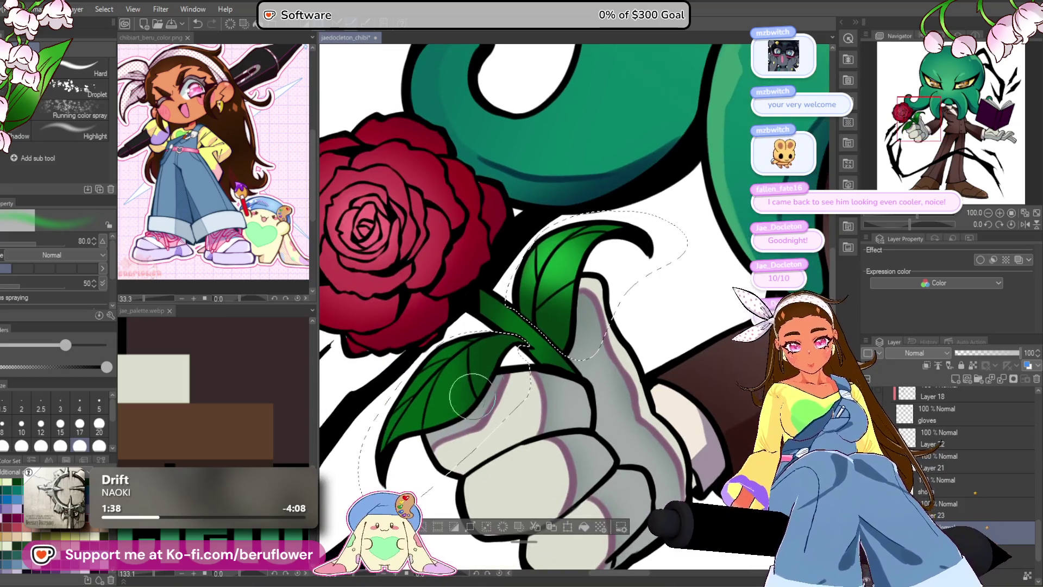
scroll(558, 378, "down", 2)
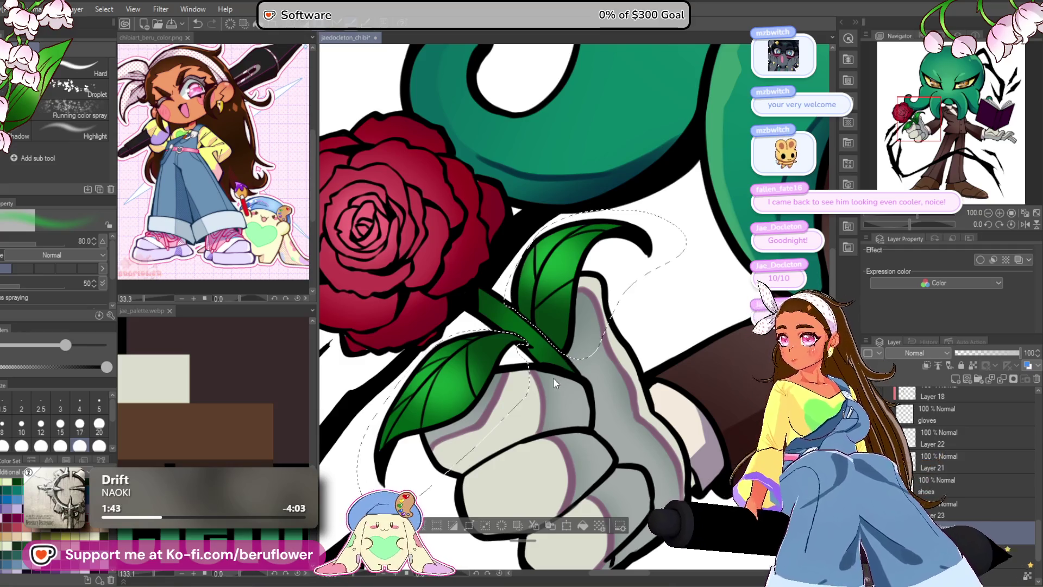
- Deselect the leaf and make the brush smaller
key("ctrl+d")
key("bracketleft")
key("bracketleft")
key("bracketleft")
scroll(498, 356, "down", 5)
scroll(576, 438, "up", 5)
- Draw a green pen stroke from the leaf into the glove, then undo it
key("p")
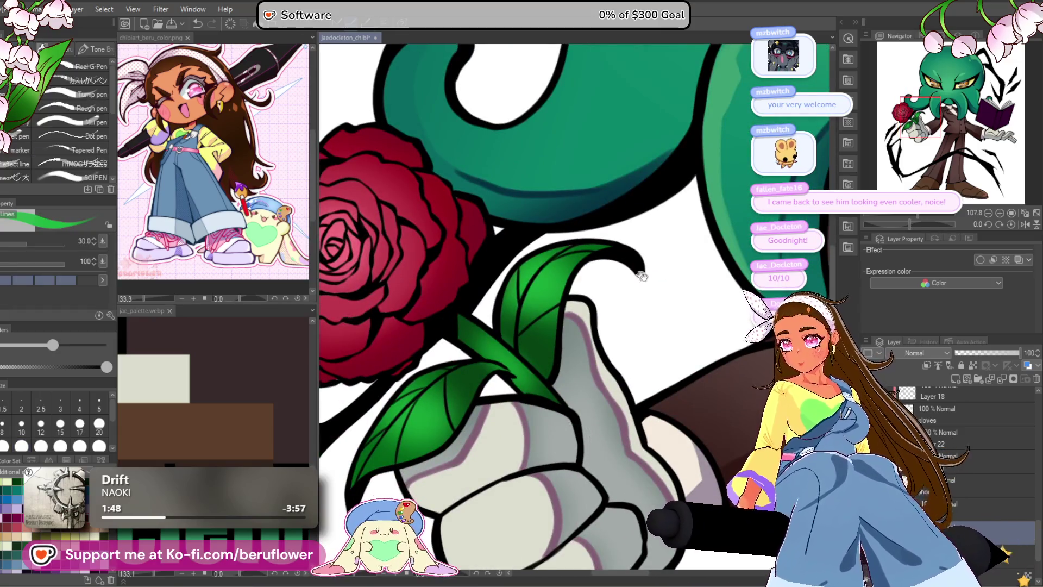
left_click_drag(567, 288, 548, 361)
key("ctrl+z")
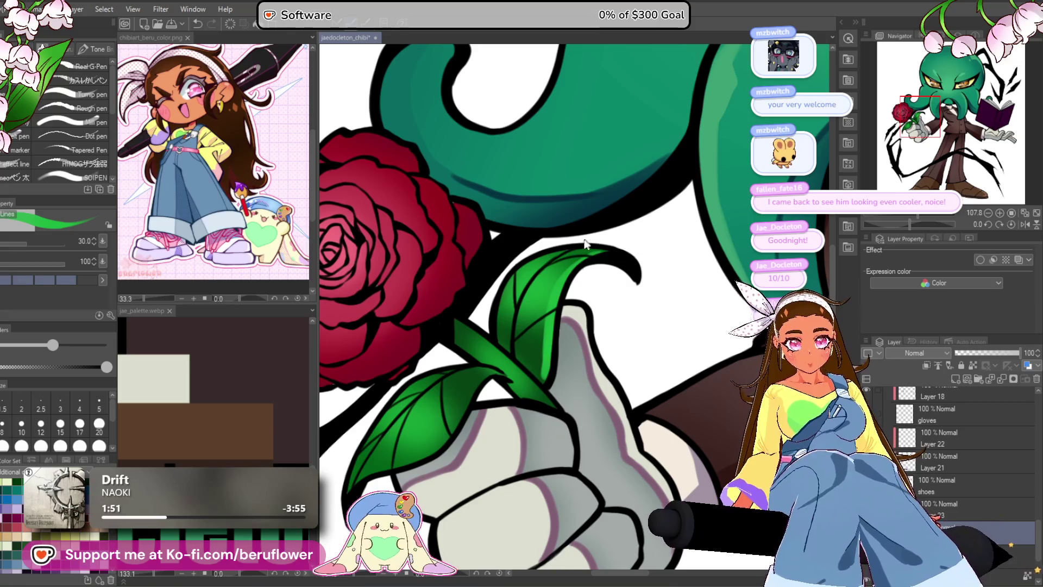
scroll(596, 286, "down", 2)
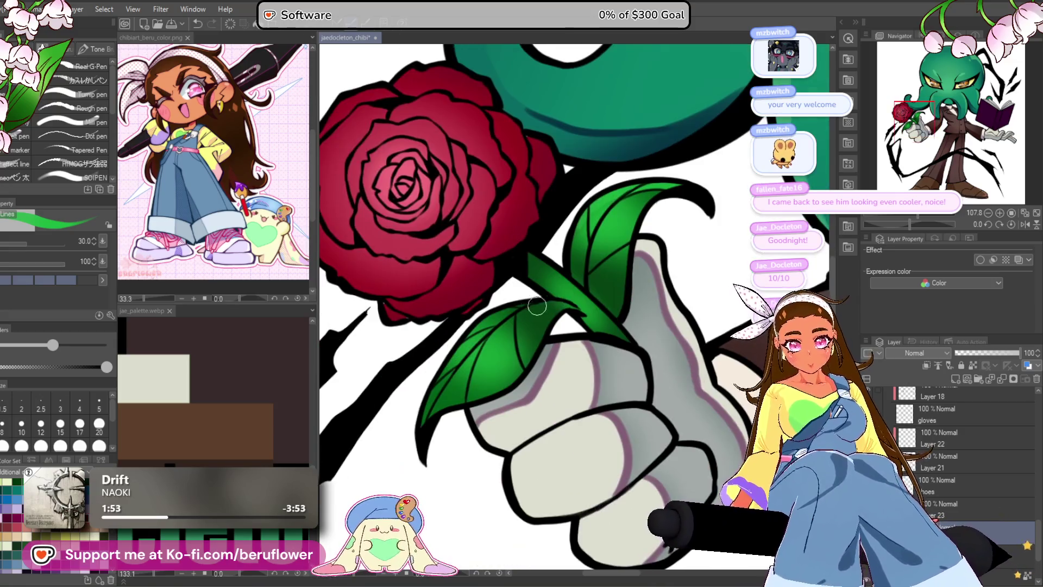
scroll(416, 437, "down", 4)
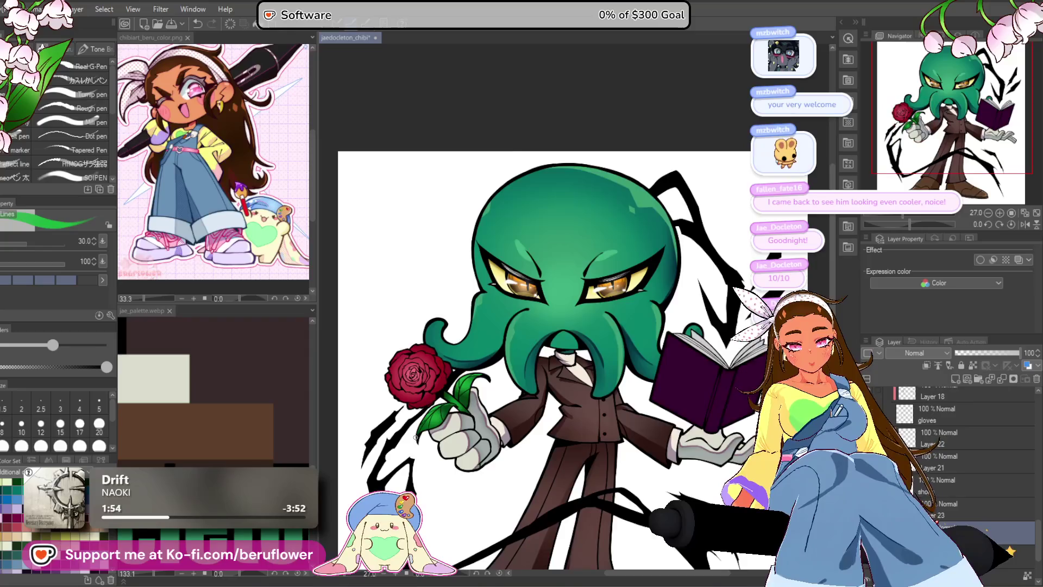
scroll(499, 357, "up", 4)
scroll(499, 357, "down", 4)
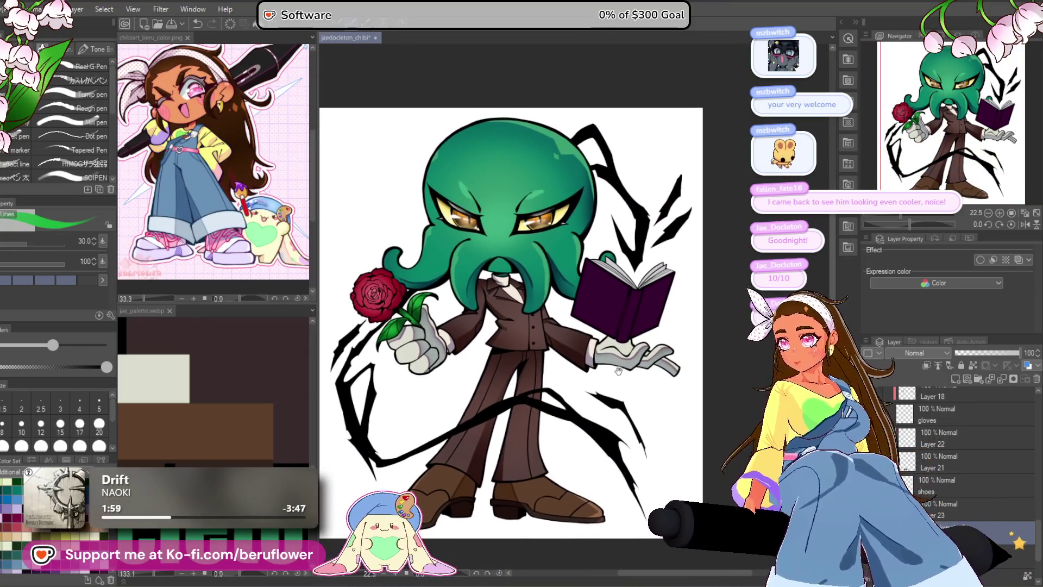
key("ctrl+s")
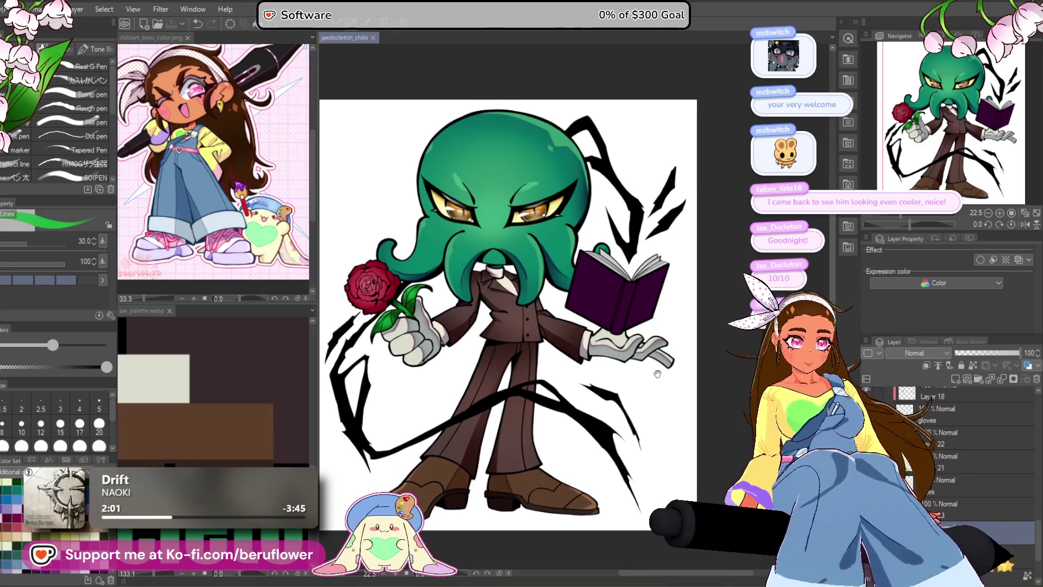
left_click_drag(625, 343, 610, 351)
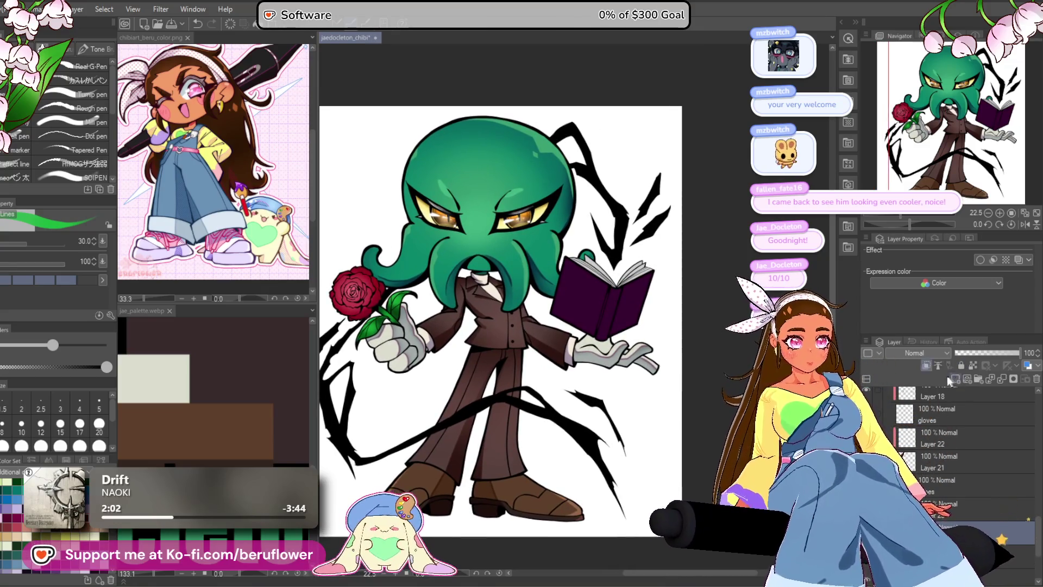
left_click_drag(348, 285, 361, 301)
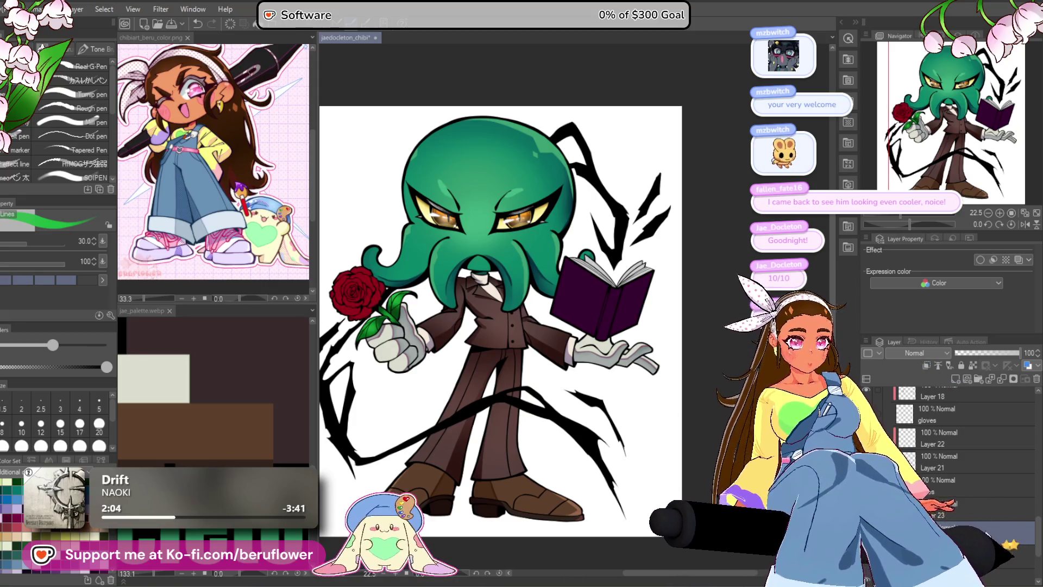
scroll(1004, 523, "down", 3)
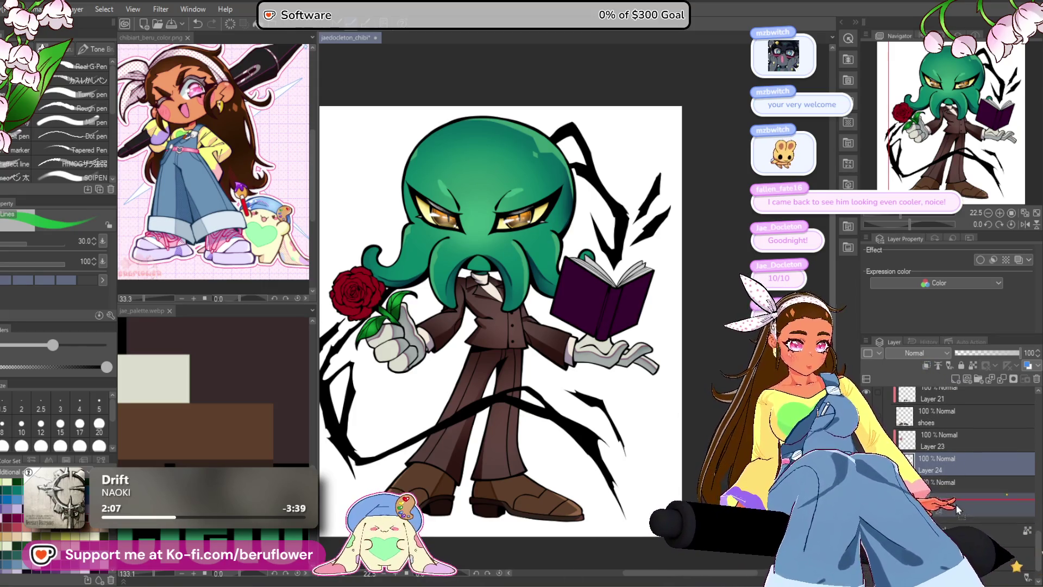
left_click_drag(951, 487, 931, 445)
left_click(926, 365)
scroll(517, 341, "up", 2)
scroll(517, 341, "up", 1)
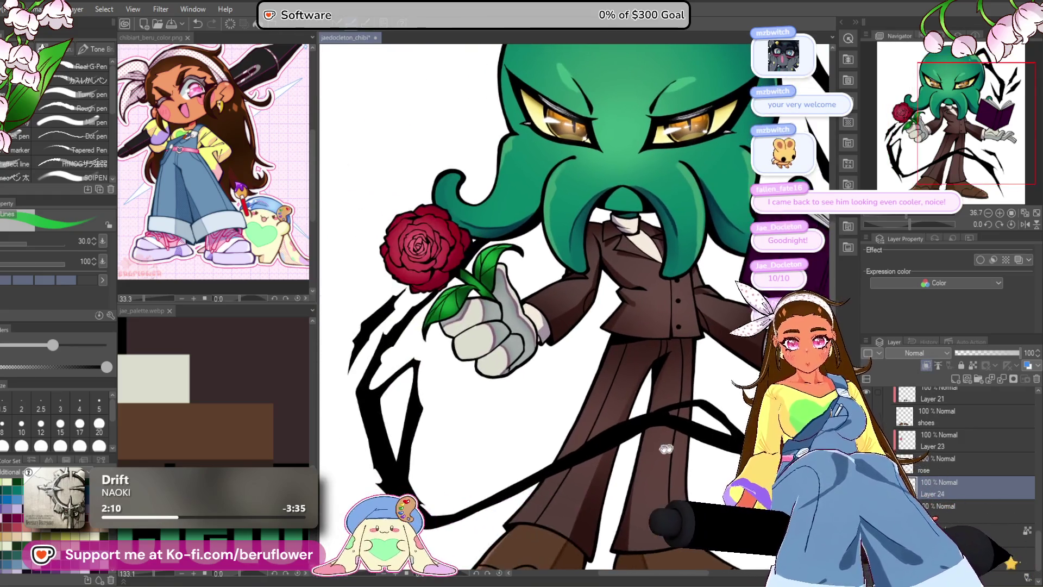
mouse_move(517, 341)
left_mouse_down()
mouse_move(578, 440)
mouse_move(610, 410)
mouse_move(705, 442)
mouse_move(712, 433)
mouse_move(705, 446)
mouse_move(598, 418)
left_mouse_up()
scroll(573, 393, "down", 5)
scroll(661, 456, "up", 3)
left_click_drag(661, 456, 619, 437)
scroll(640, 309, "up", 2)
scroll(640, 309, "up", 3)
scroll(641, 309, "down", 5)
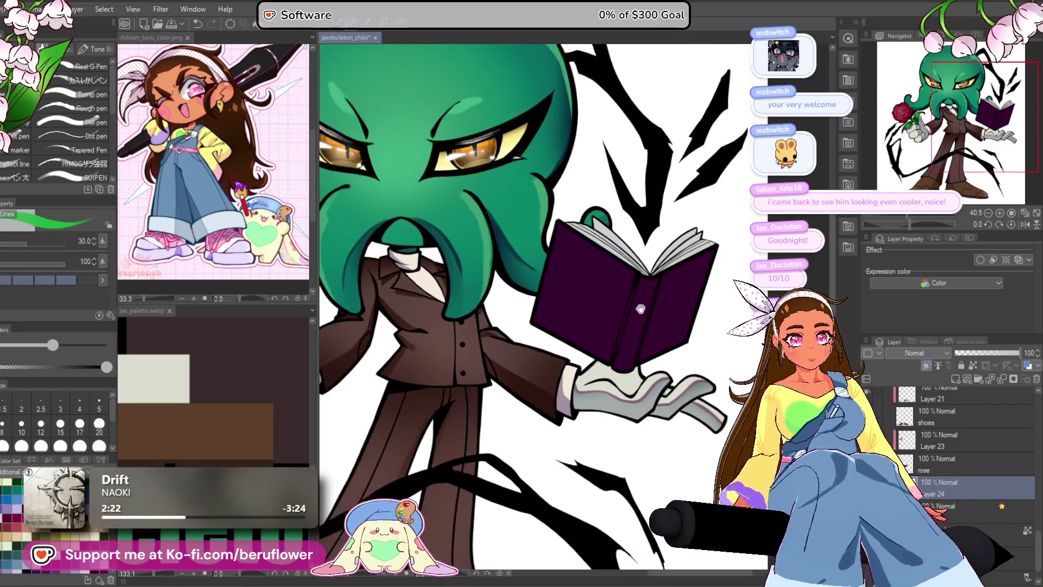
scroll(540, 480, "up", 3)
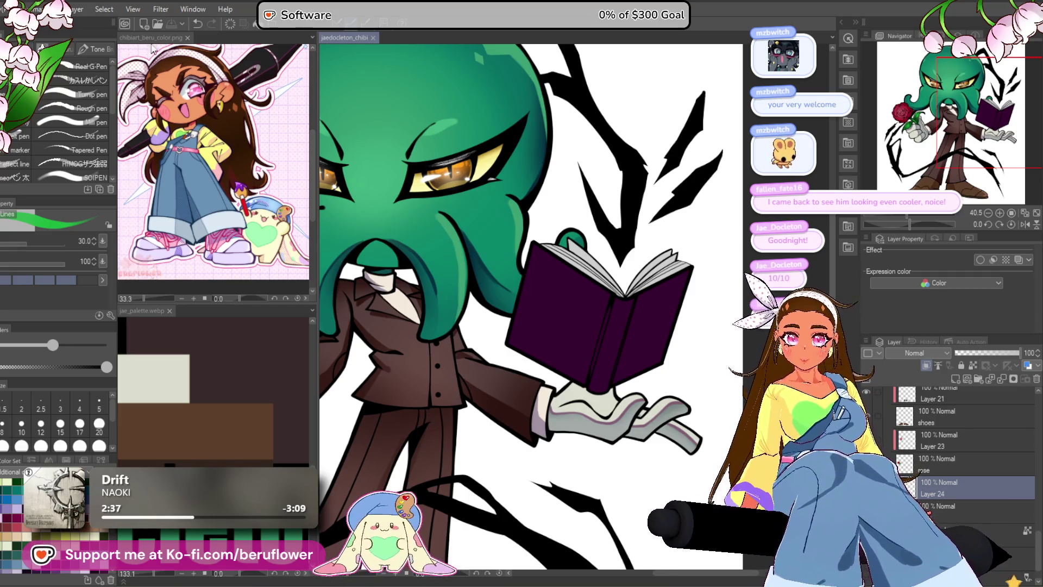
- Close the chibiart_beru_color.png reference tab and show the Material library
left_click(187, 37)
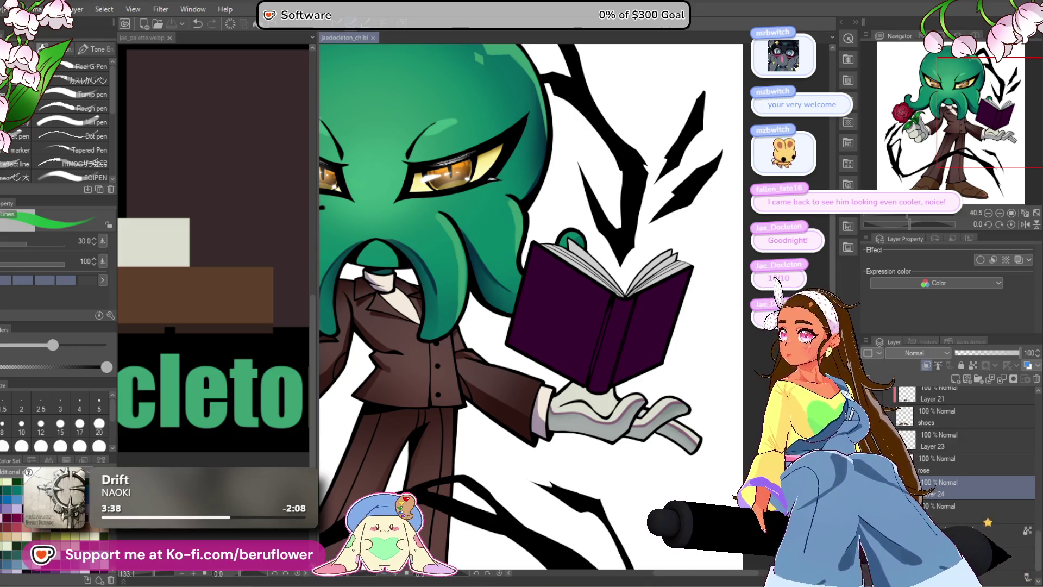
left_click(841, 22)
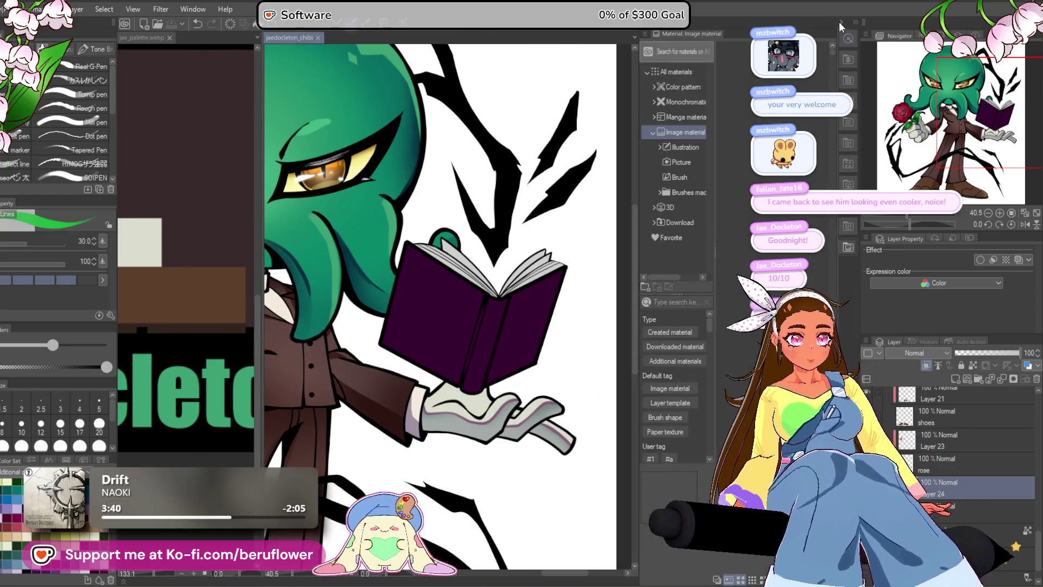
- Drag the three downloaded Fantasy Papers materials into the Decoration sub-tool group
left_click(679, 220)
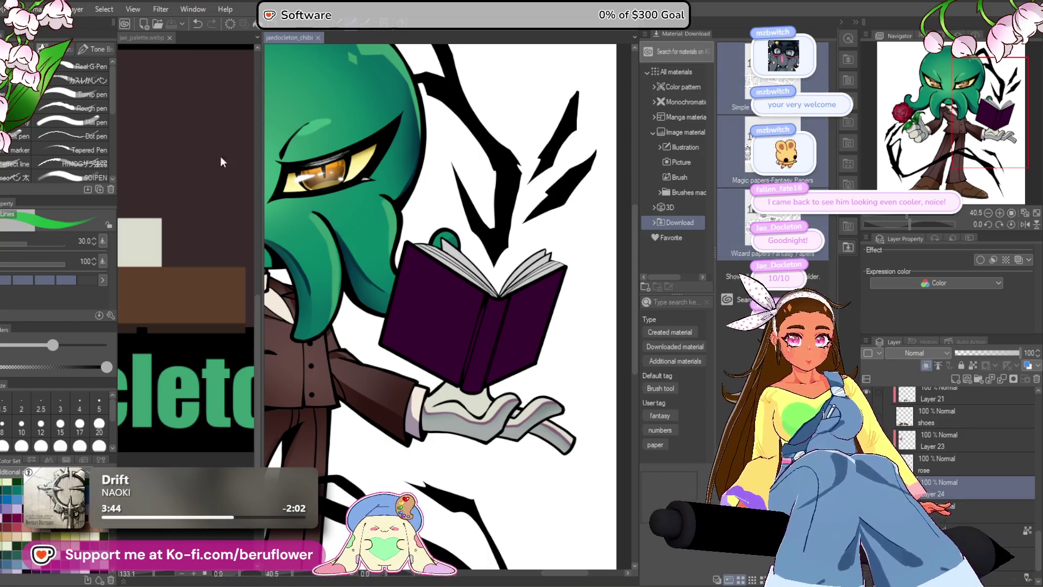
key("b")
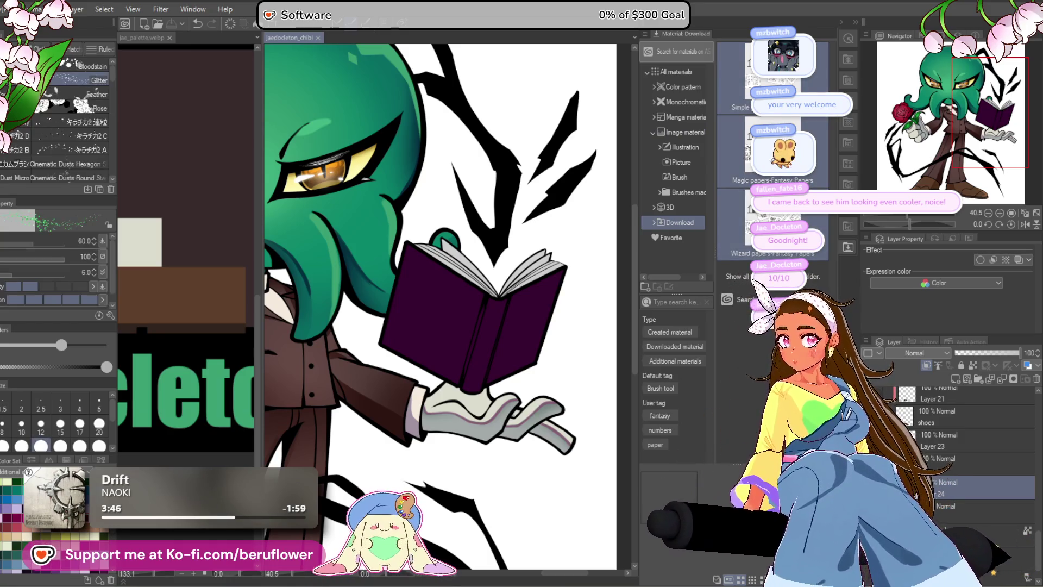
scroll(50, 131, "up", 5)
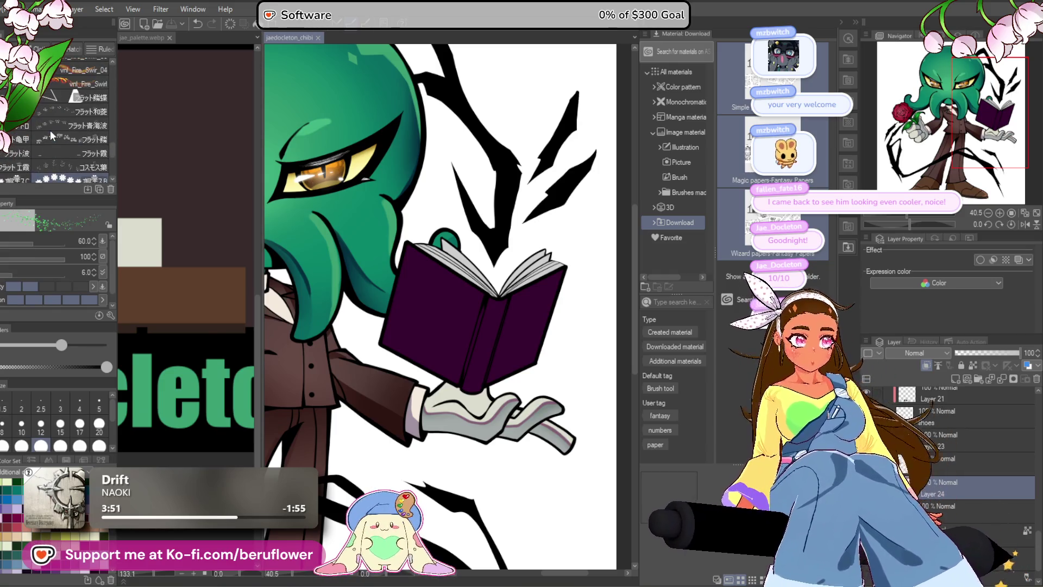
scroll(50, 129, "up", 3)
scroll(50, 129, "up", 3)
scroll(50, 129, "up", 1)
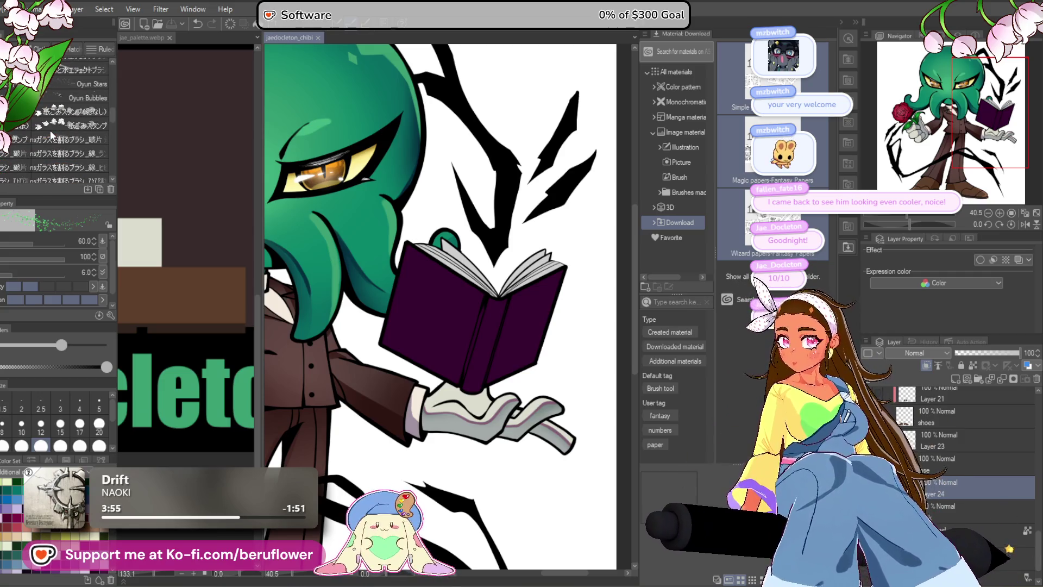
scroll(37, 138, "down", 4)
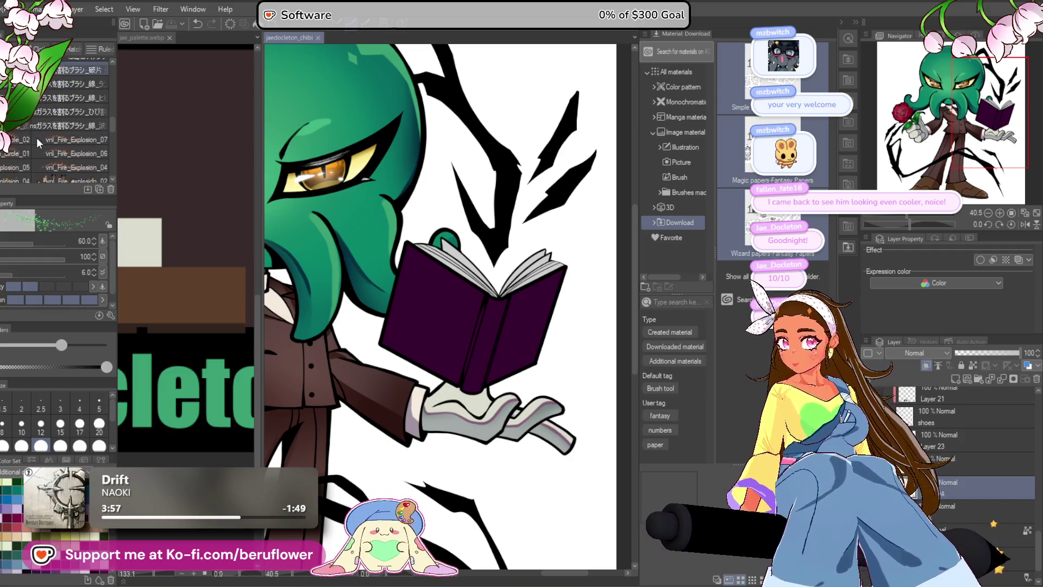
scroll(37, 138, "down", 5)
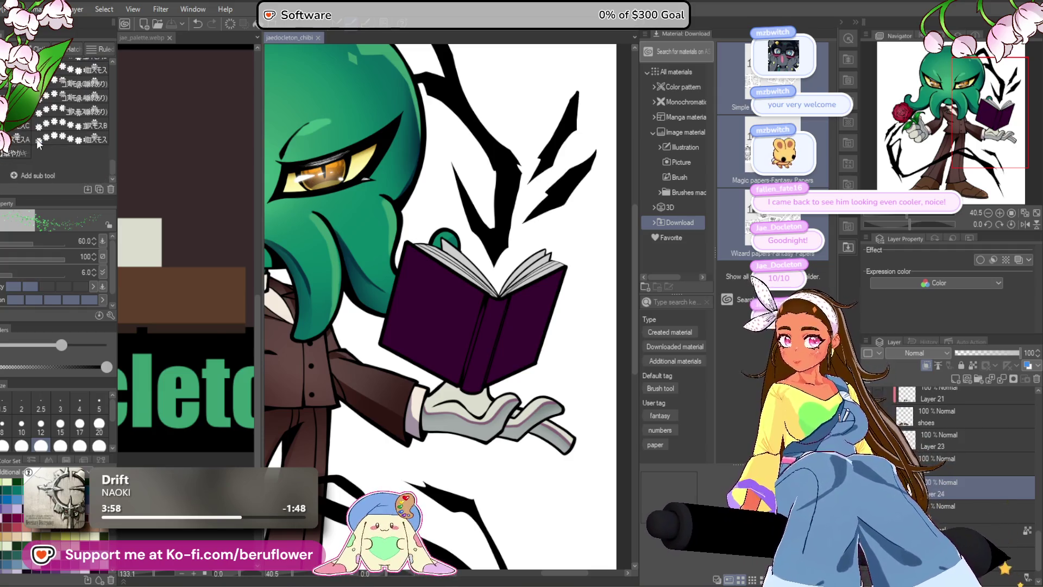
mouse_move(736, 223)
left_mouse_down()
mouse_move(478, 180)
mouse_move(64, 164)
left_mouse_up()
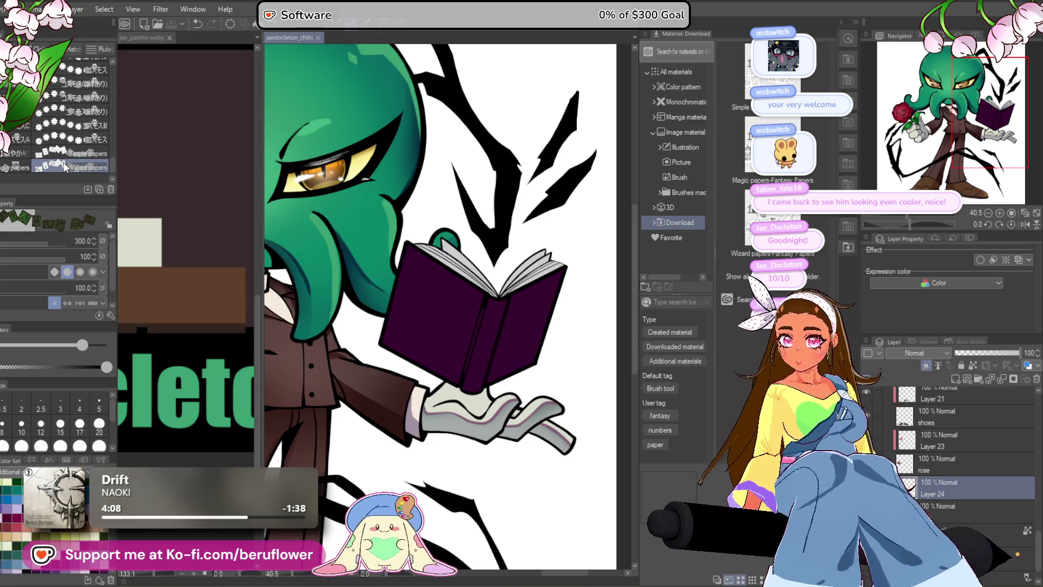
- Delete the three downloaded Fantasy Papers material files, confirming with Yes
scroll(932, 492, "up", 5)
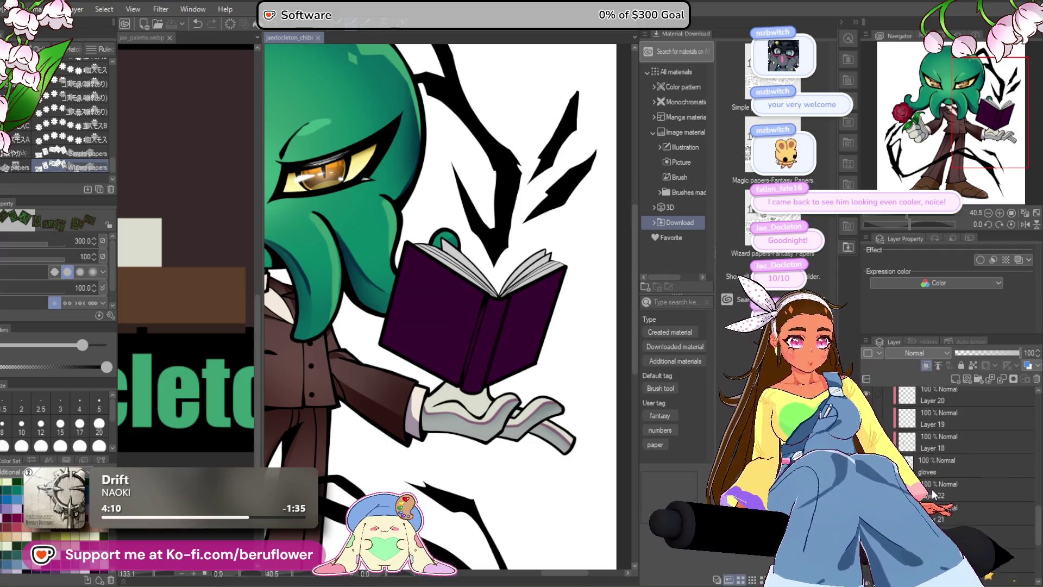
scroll(932, 492, "up", 3)
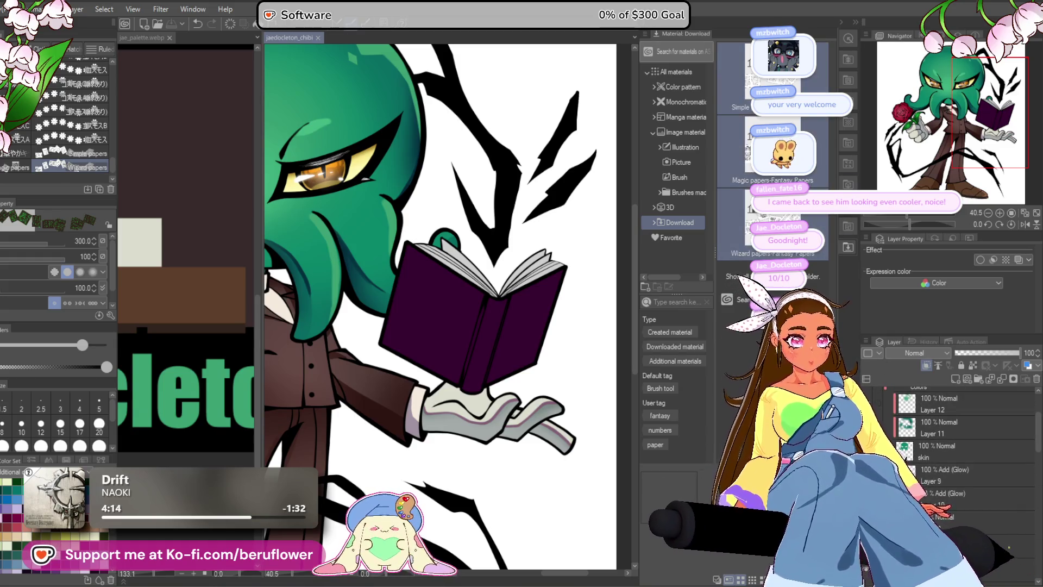
key("Delete")
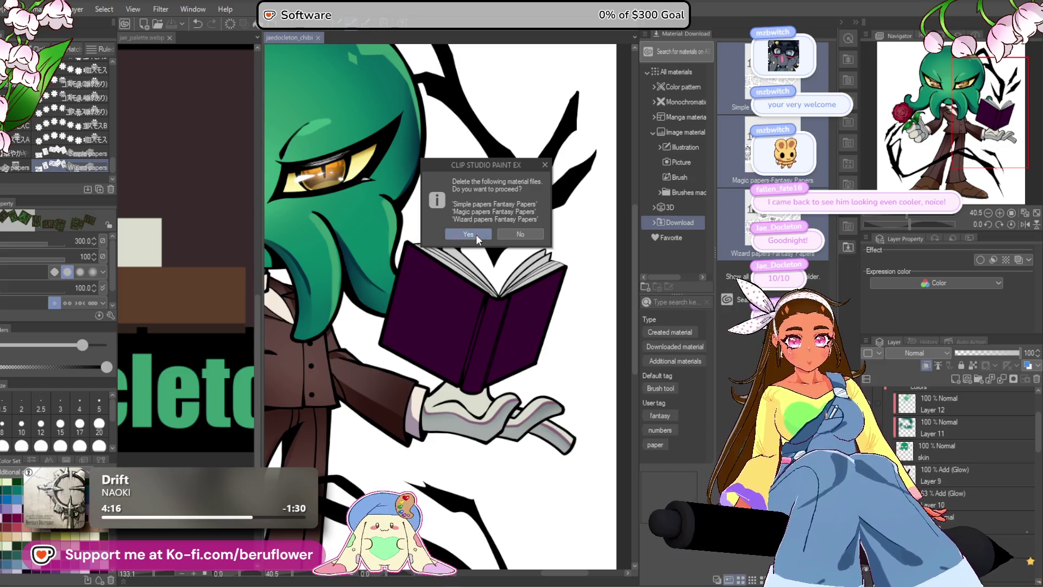
left_click(476, 234)
- Close the material library and select the shines layer
left_click(843, 20)
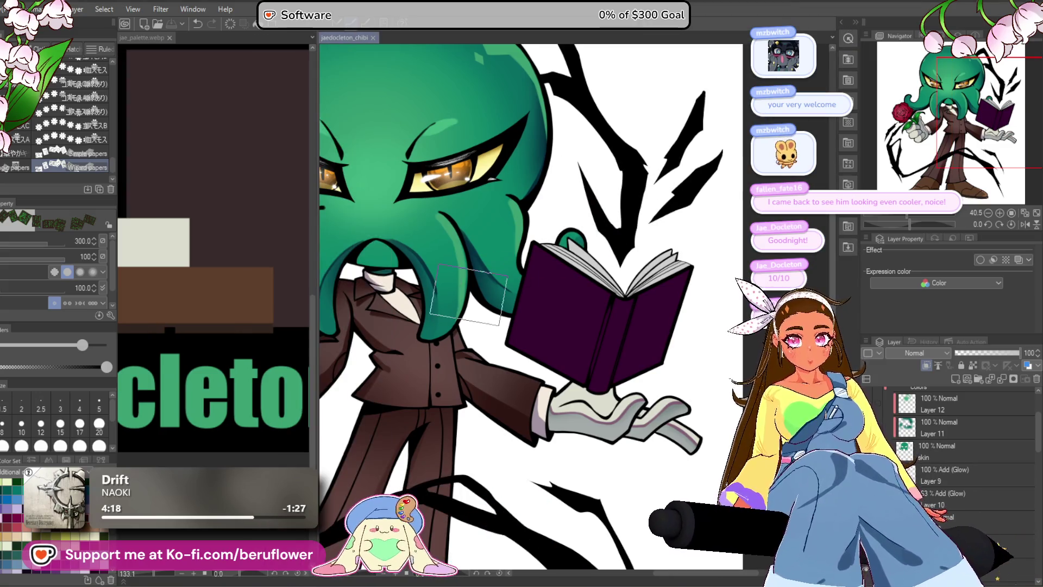
scroll(603, 304, "down", 5)
scroll(942, 470, "up", 3)
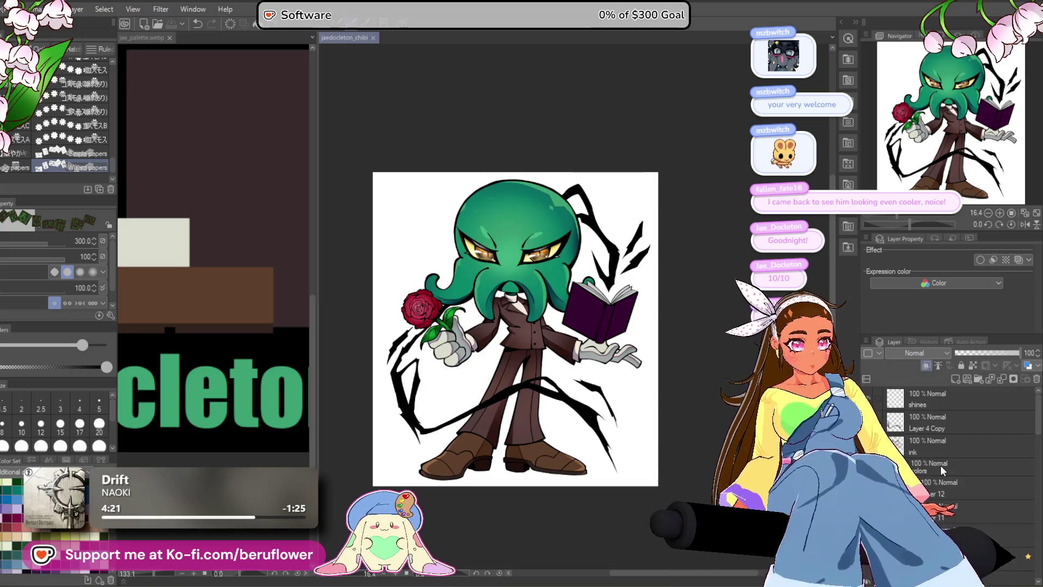
left_click(936, 396)
scroll(413, 239, "up", 3)
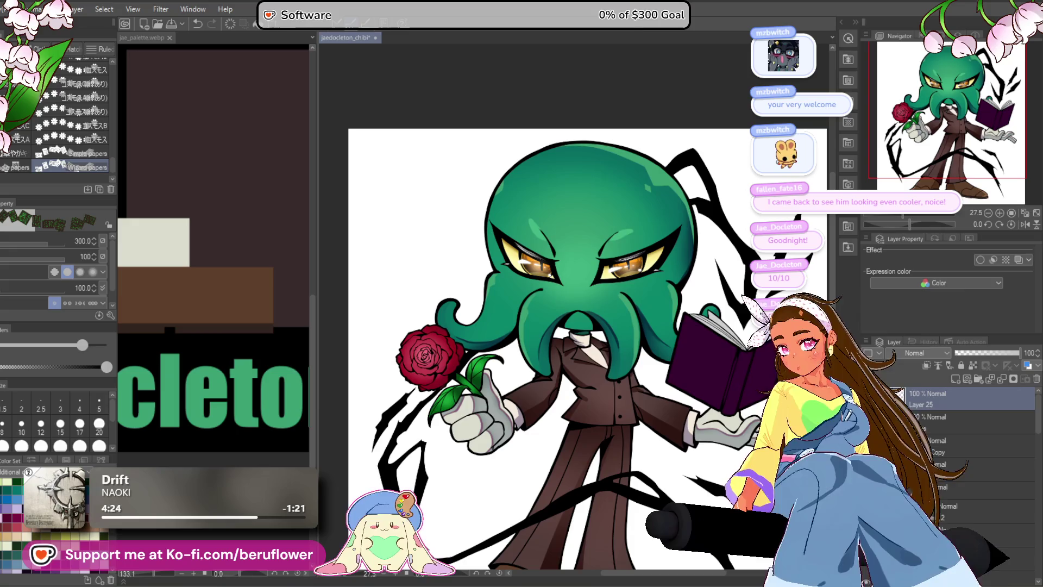
- Set the drawing colour to white
left_click(935, 283)
left_click(945, 310)
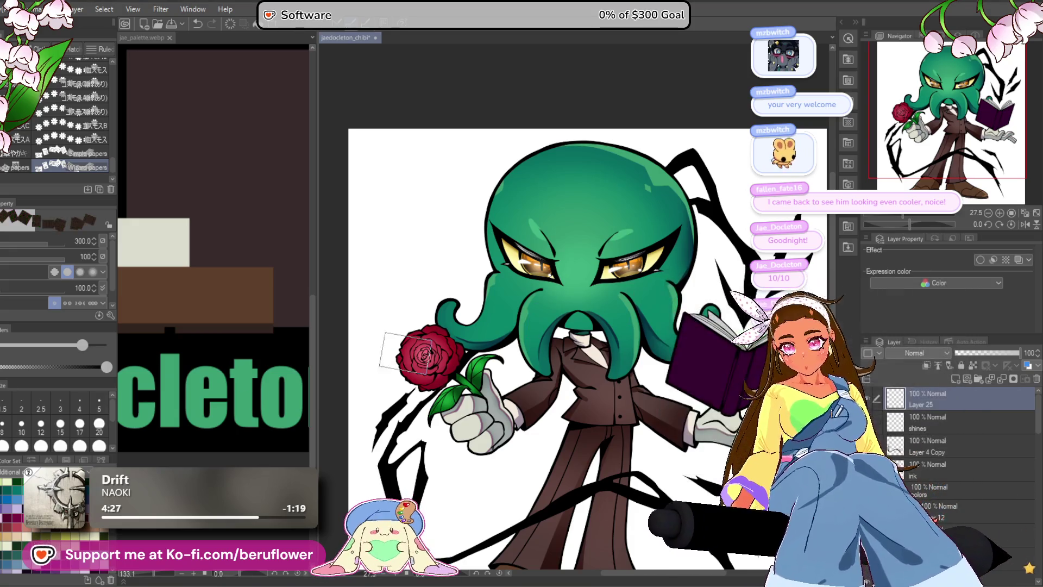
left_click(935, 283)
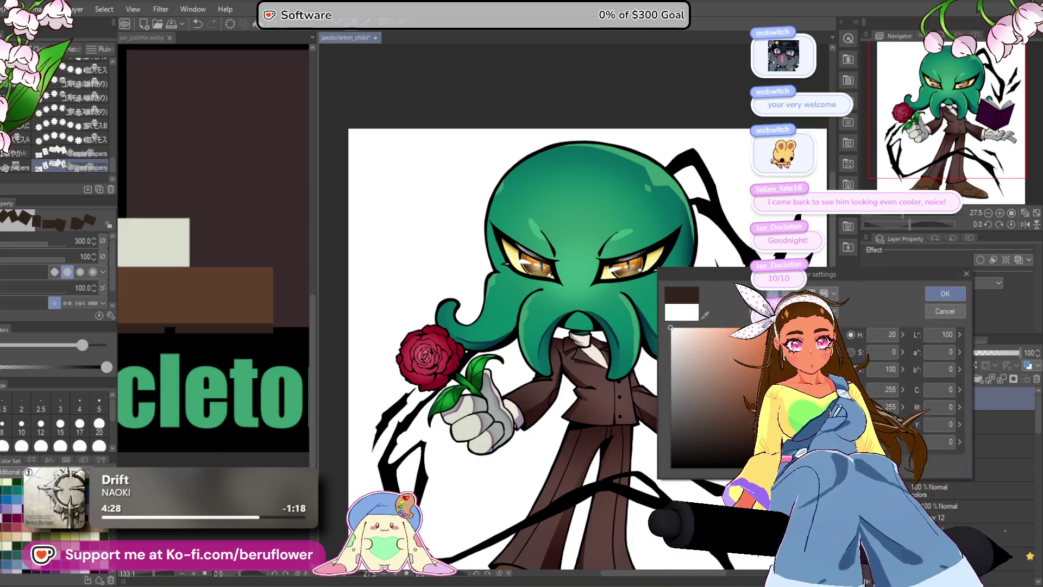
left_click(946, 293)
- Scatter paper sheets down the upper-left background, then undo them
mouse_move(406, 163)
left_mouse_down()
mouse_move(418, 334)
mouse_move(445, 419)
mouse_move(495, 486)
mouse_move(598, 530)
left_mouse_up()
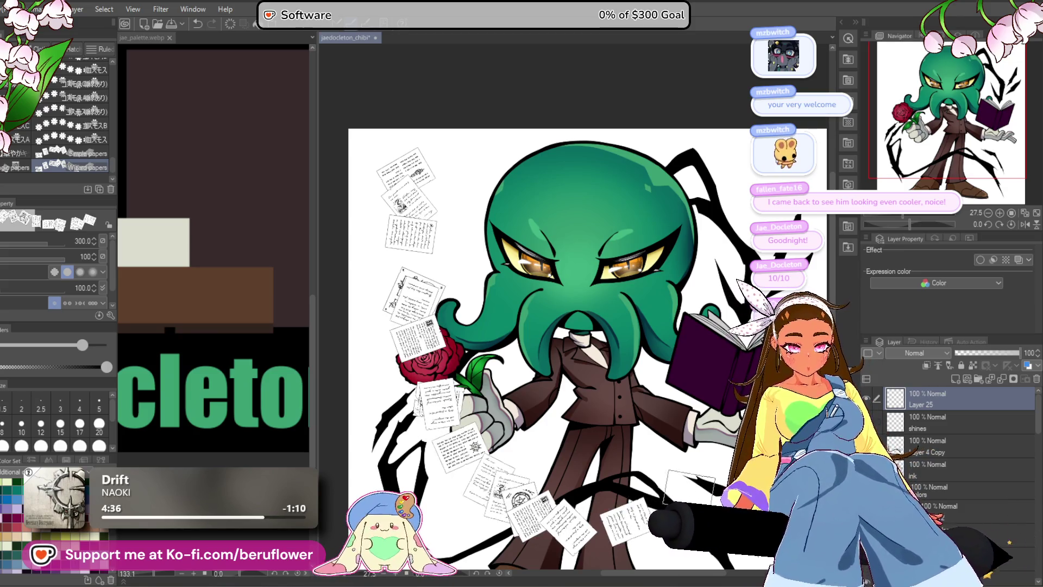
mouse_move(610, 320)
left_mouse_down()
mouse_move(453, 327)
mouse_move(479, 315)
left_mouse_up()
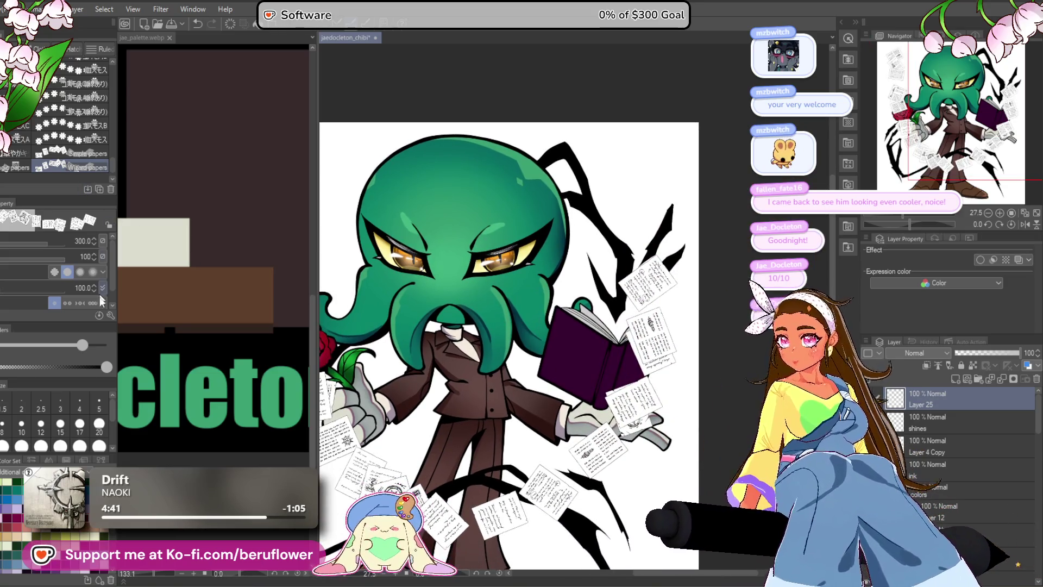
key("ctrl+z")
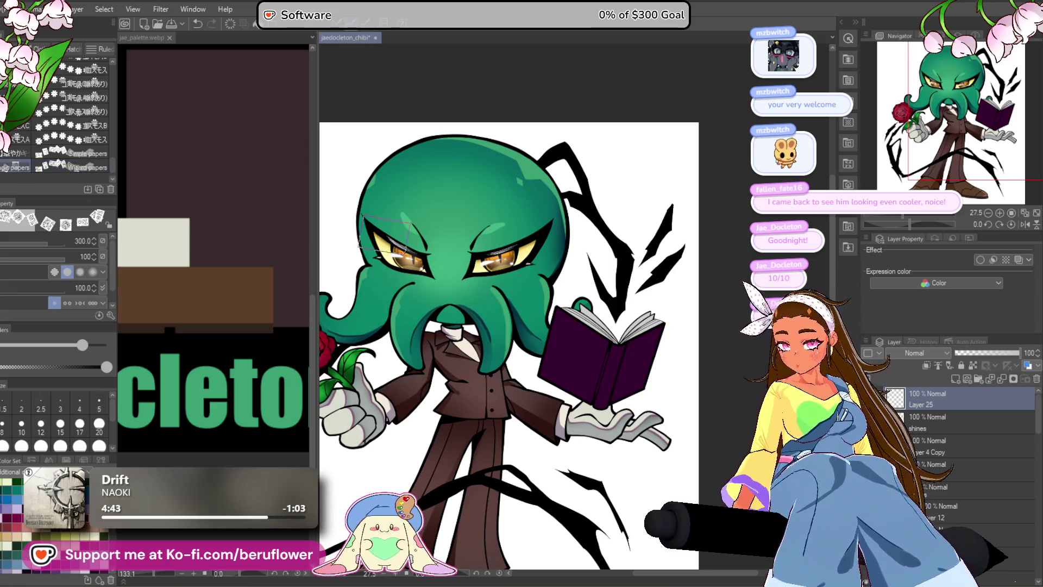
left_click_drag(454, 215, 479, 212)
- Double the paper stamp size and stamp sheets on the head and top left
key("bracketright")
key("bracketright")
key("bracketright")
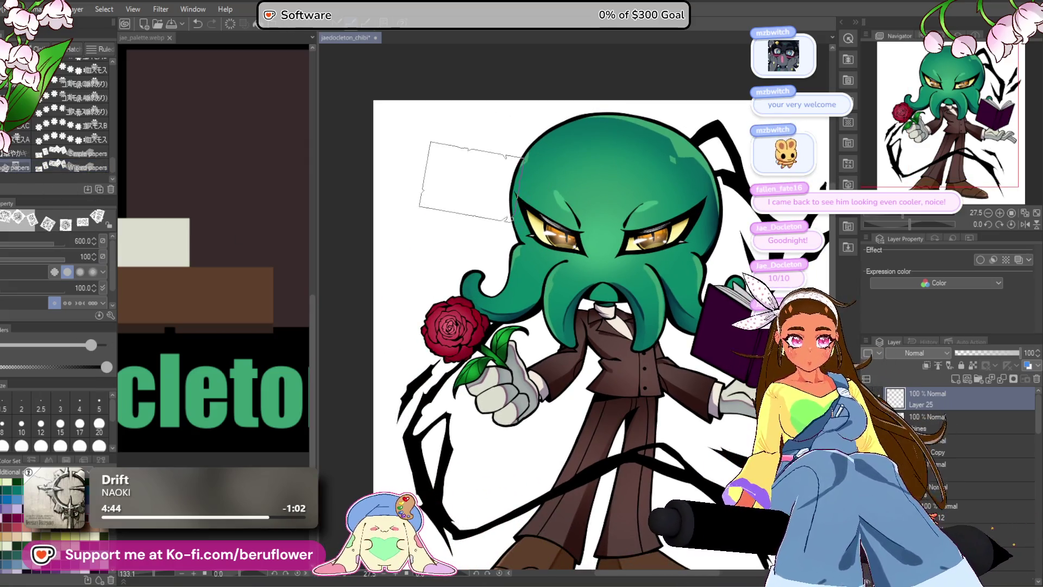
left_click(478, 195)
left_click_drag(478, 196, 393, 150)
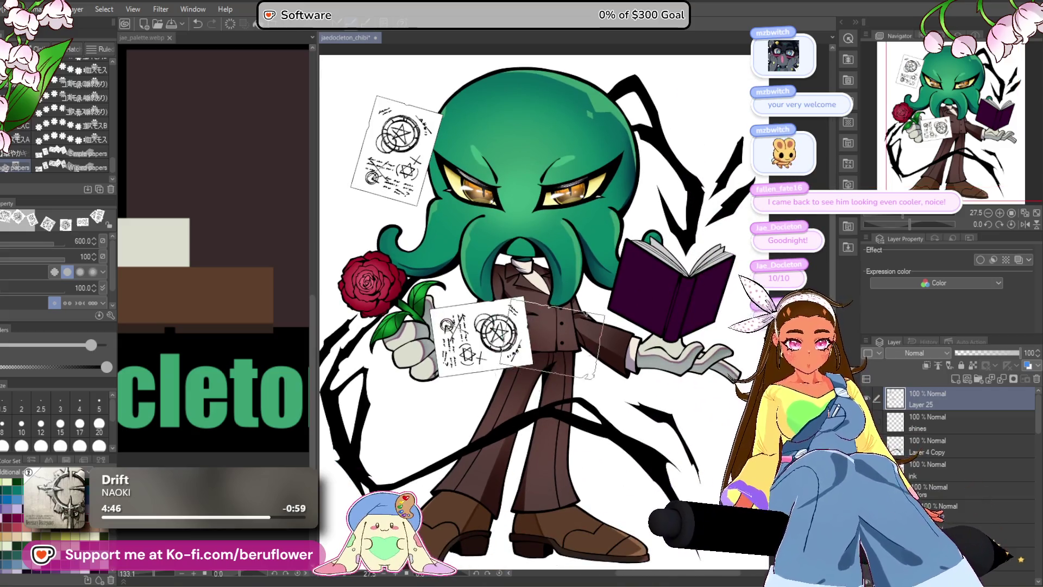
left_click_drag(478, 199, 530, 192)
left_click(451, 142)
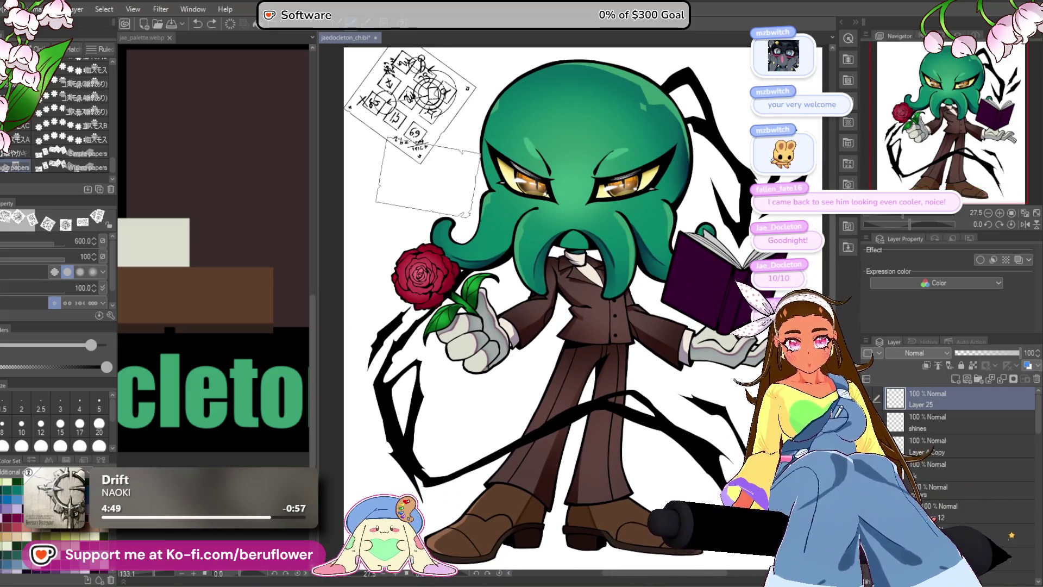
- Stamp paper sigils from the rose to the hand and over the book, then delete them
left_click(446, 247)
left_click(467, 336)
left_click(495, 369)
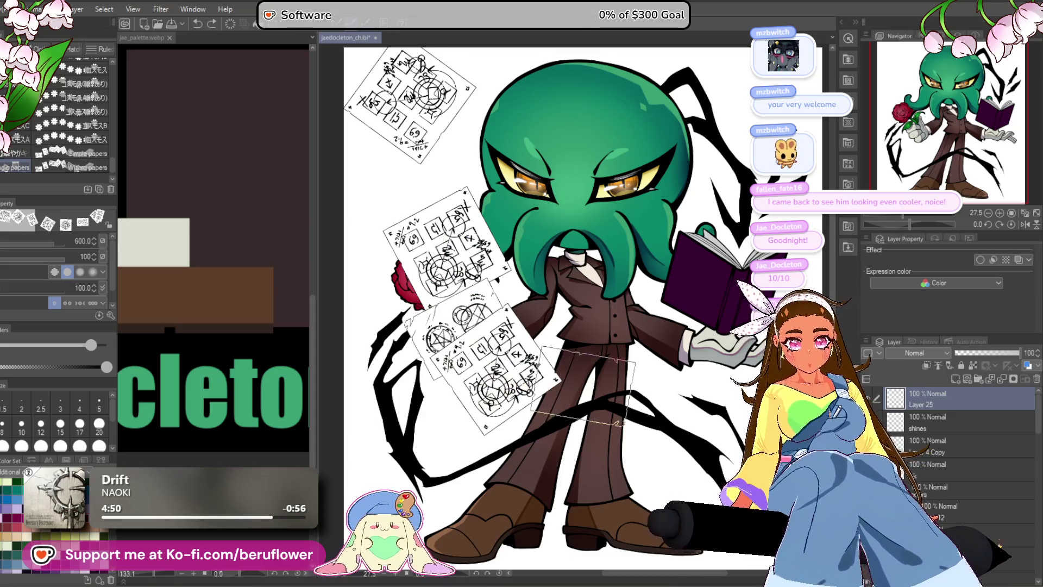
left_click(586, 386)
left_click(715, 306)
left_click(722, 206)
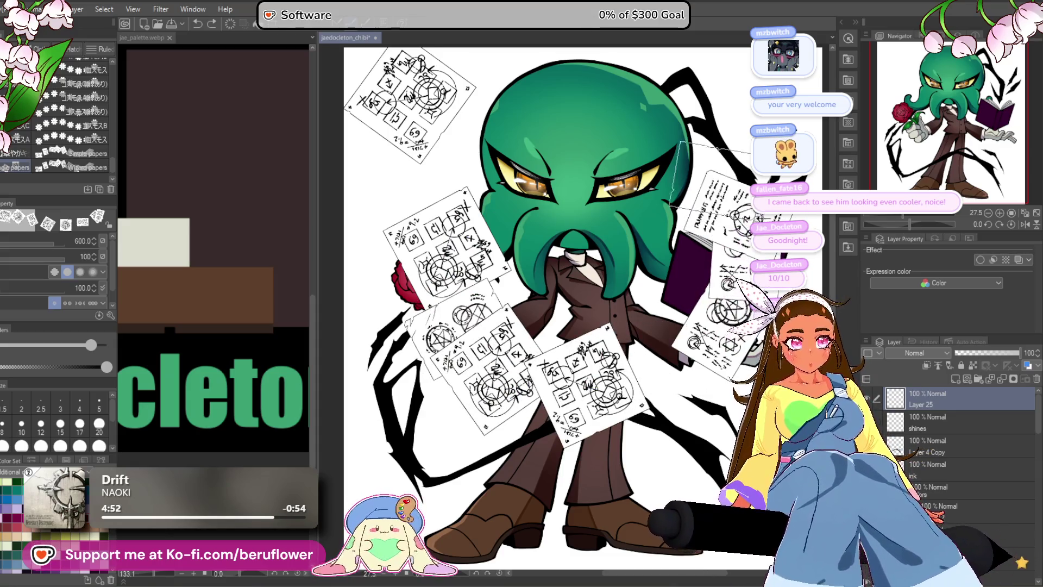
left_click(704, 163)
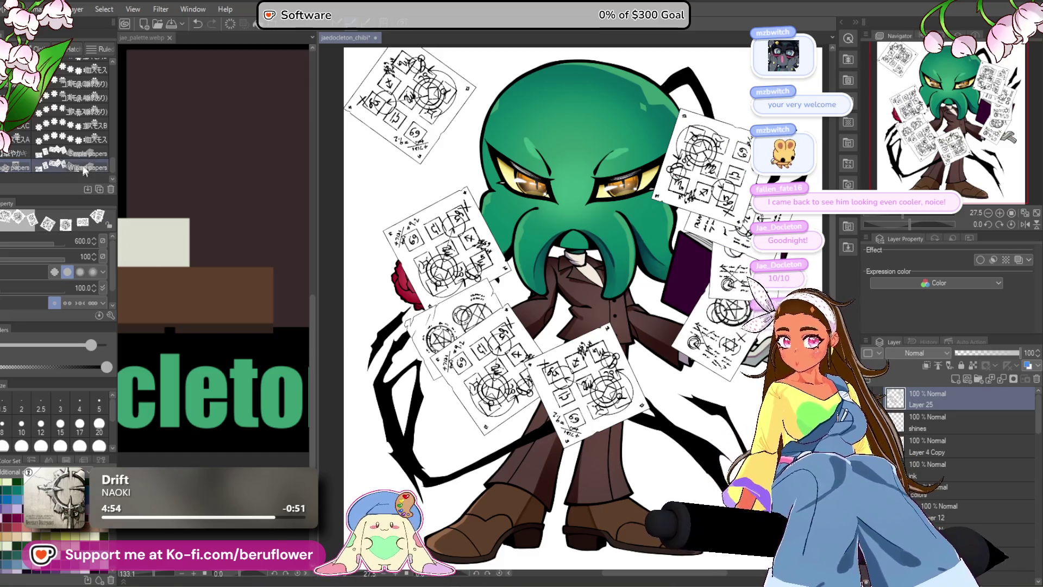
key("Delete")
- Try the Sample papers brush around the character, then delete the stroke
left_click(90, 153)
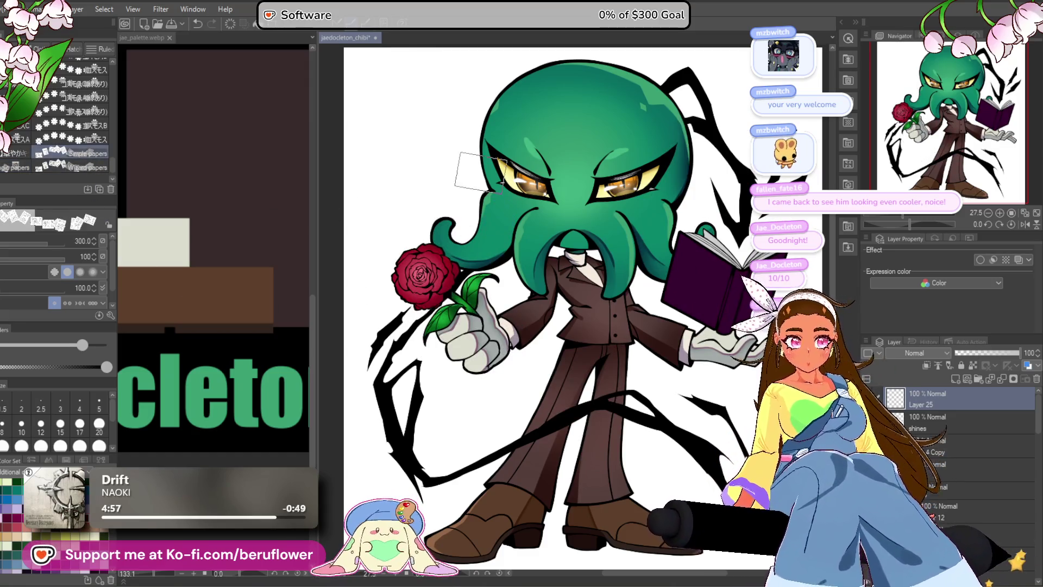
mouse_move(481, 187)
left_mouse_down()
mouse_move(489, 325)
mouse_move(673, 353)
mouse_move(744, 174)
left_mouse_up()
key("Delete")
- Scatter Wizard papers from the rose across the suit and a large one over the head
left_click(15, 170)
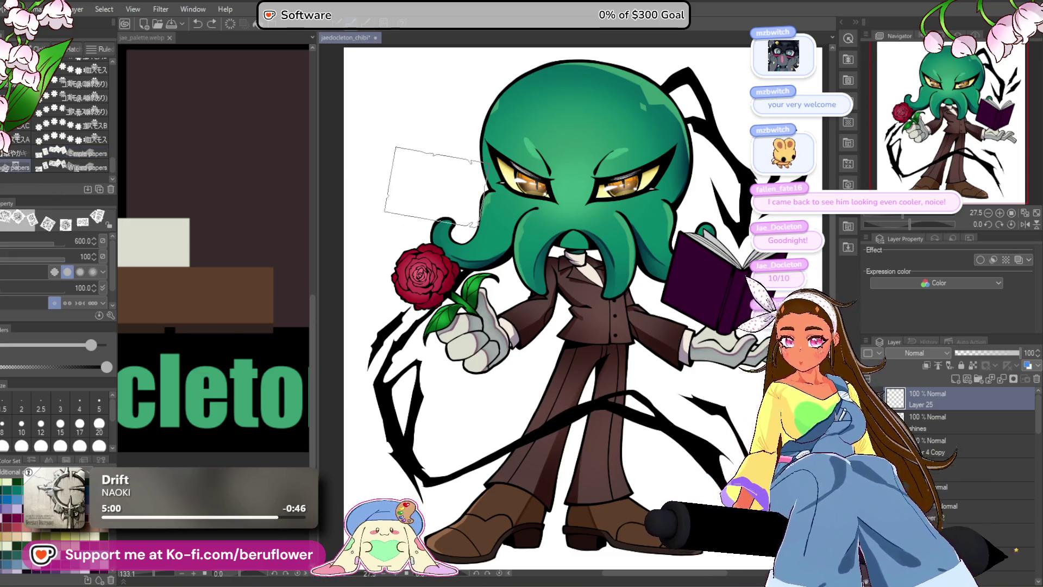
mouse_move(429, 214)
left_mouse_down()
mouse_move(456, 304)
mouse_move(544, 429)
mouse_move(668, 332)
left_mouse_up()
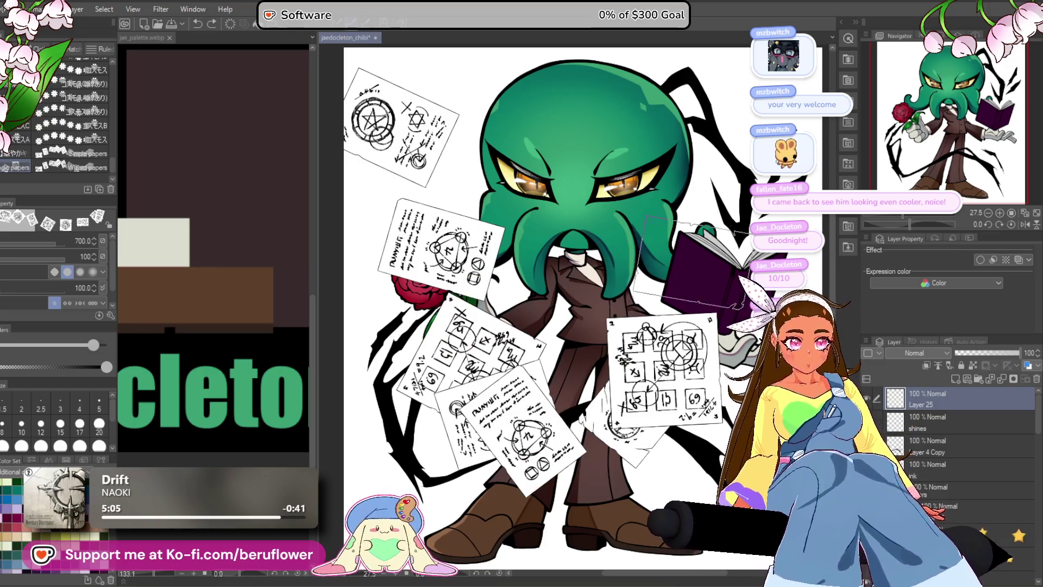
left_click_drag(690, 195, 631, 174)
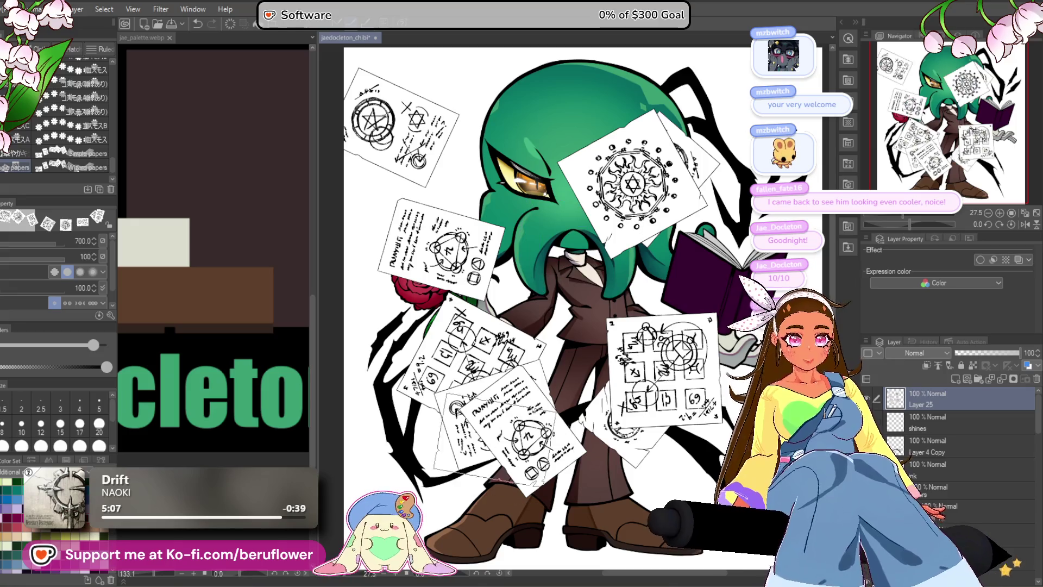
left_click_drag(436, 406, 382, 422)
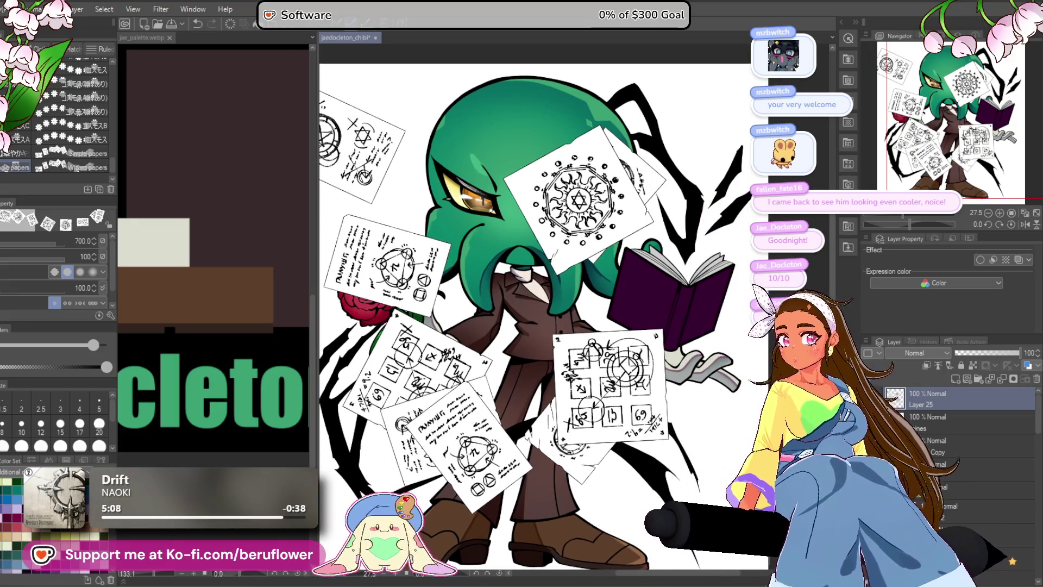
- Outline the magic-circle paper on the face with a Polyline selection
key("m")
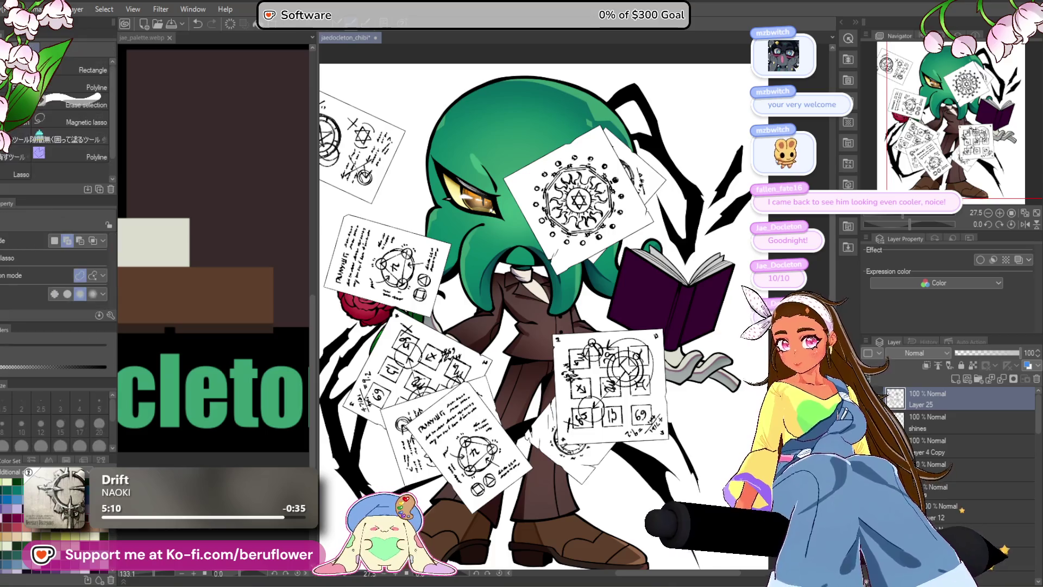
scroll(592, 241, "up", 5)
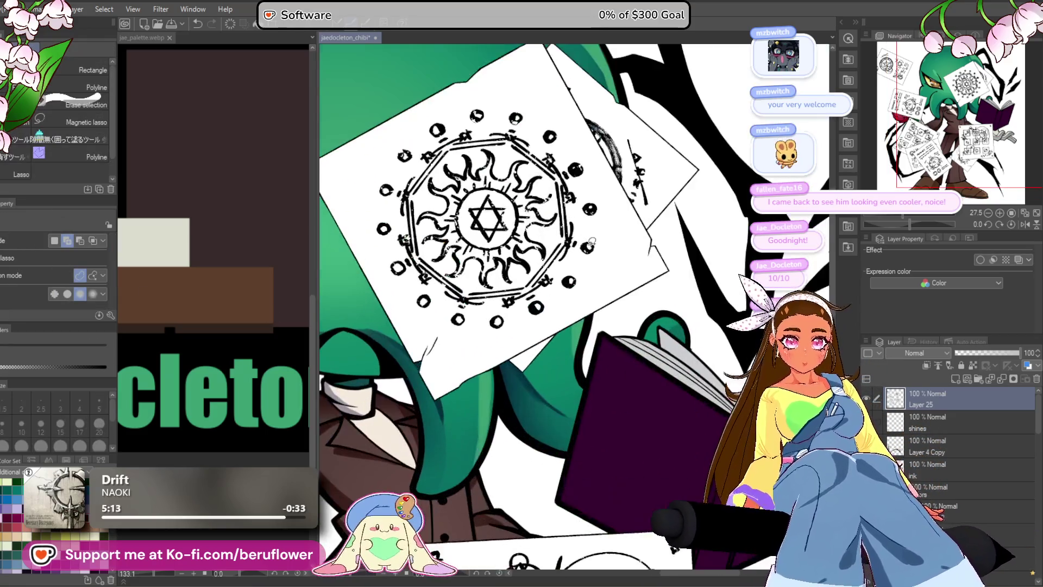
scroll(592, 241, "down", 2)
scroll(543, 326, "up", 3)
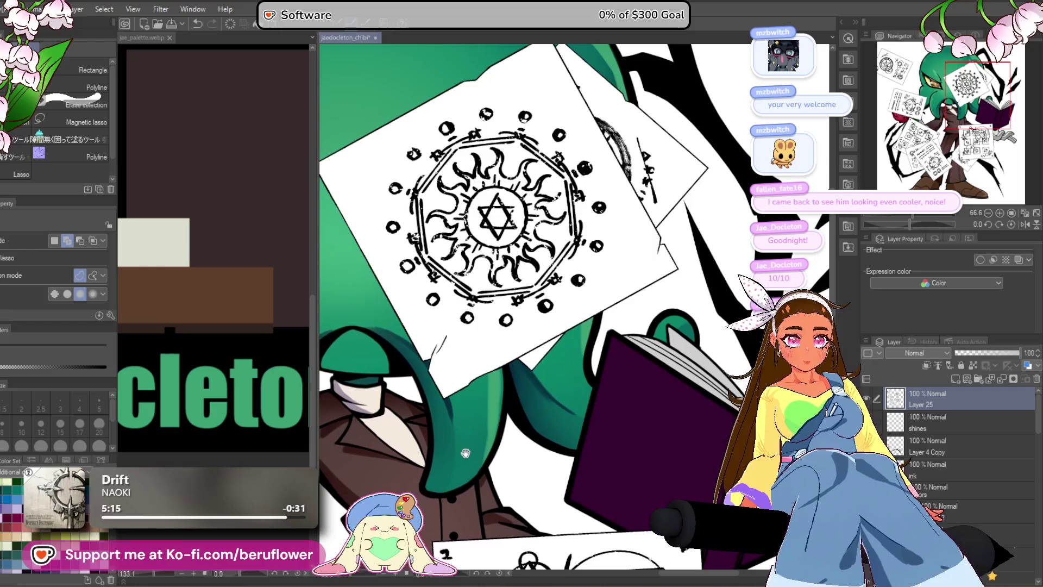
scroll(517, 434, "down", 4)
scroll(518, 434, "up", 2)
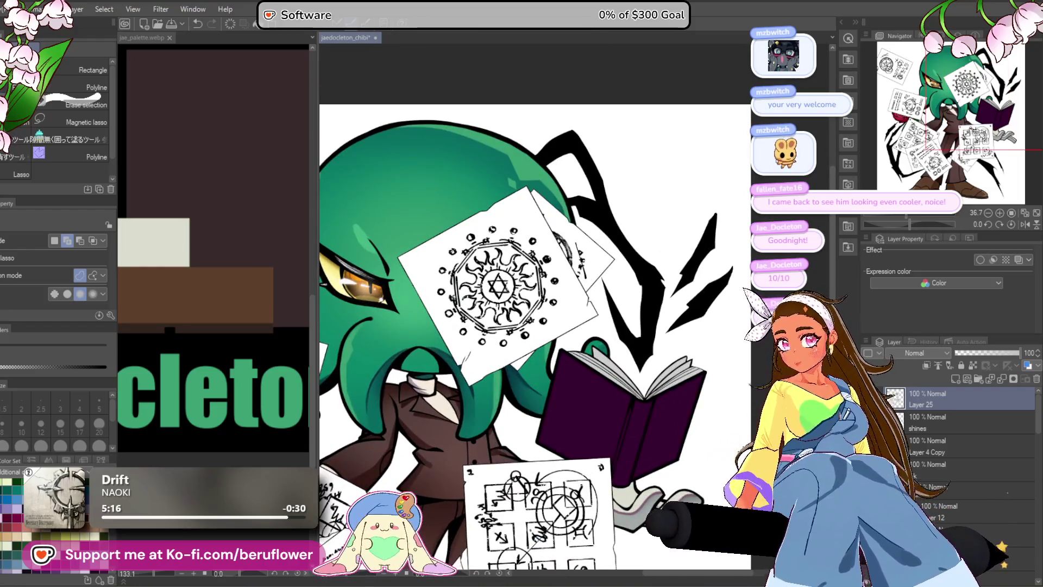
left_click(90, 87)
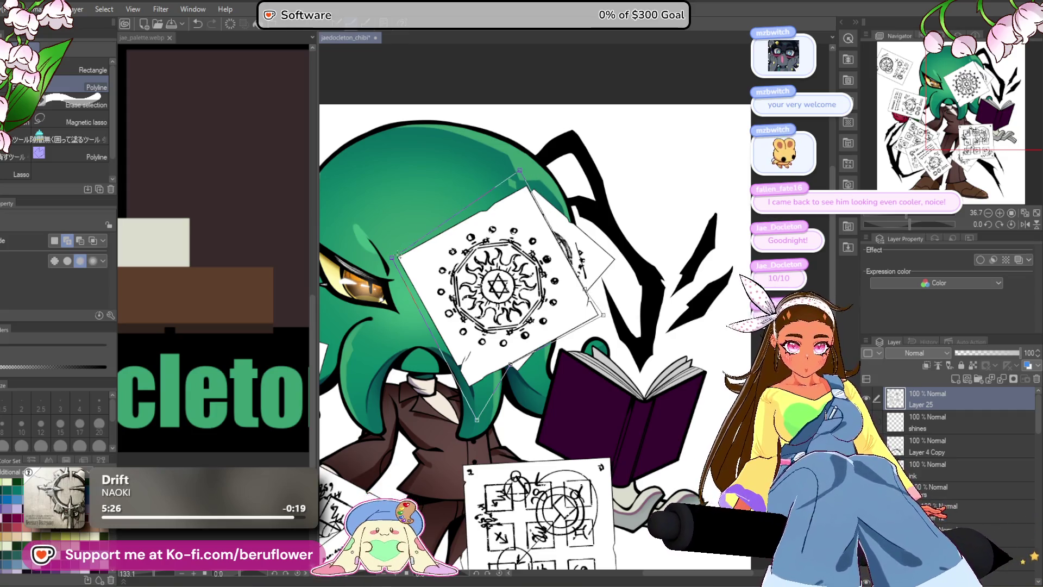
double_click(603, 314)
- Cut and paste the paper onto a new layer and hide the original papers layer
key("ctrl+x")
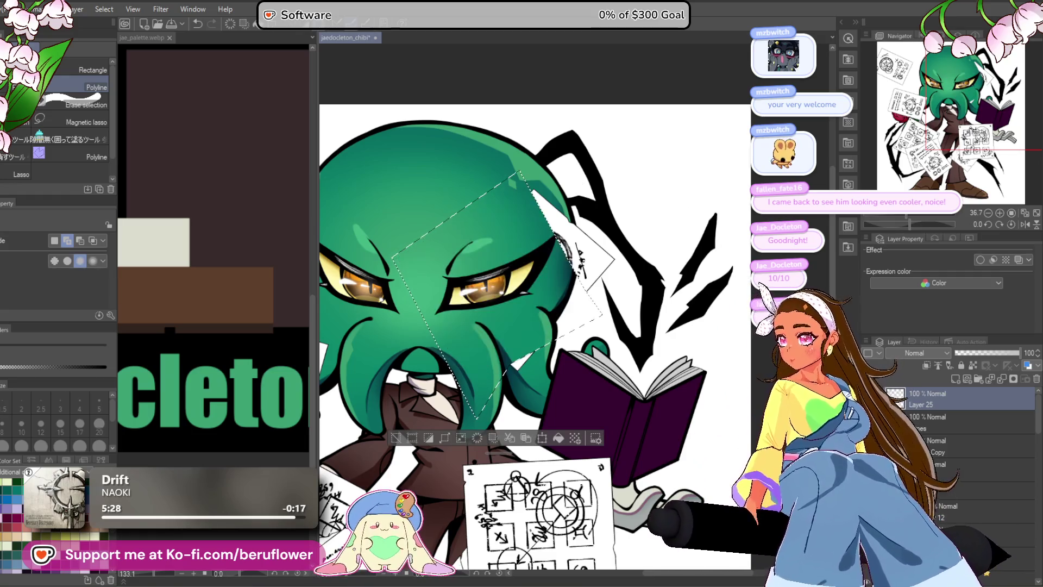
key("ctrl+v")
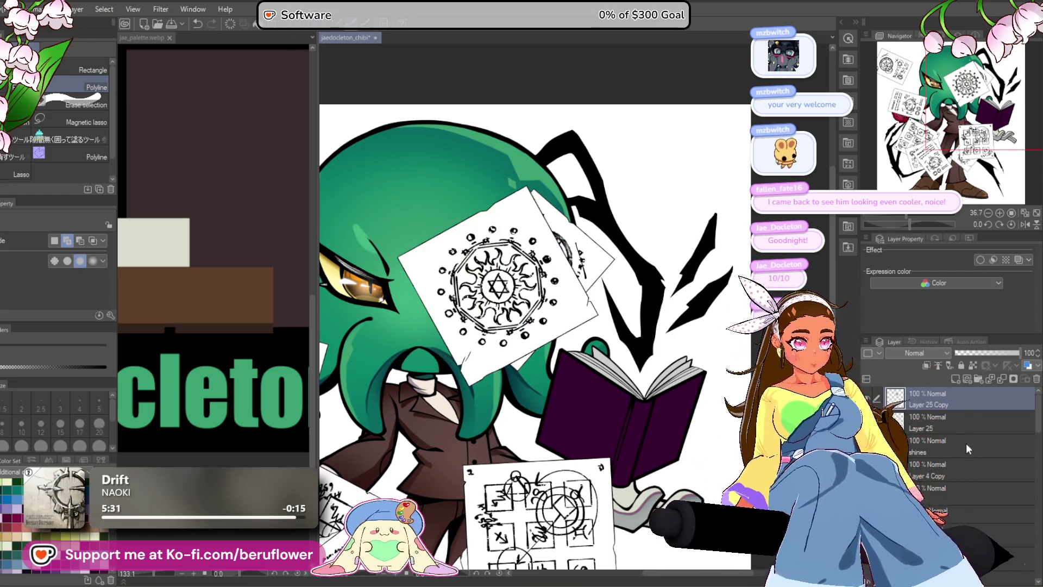
left_click(956, 422)
left_click(864, 383)
scroll(598, 342, "down", 5)
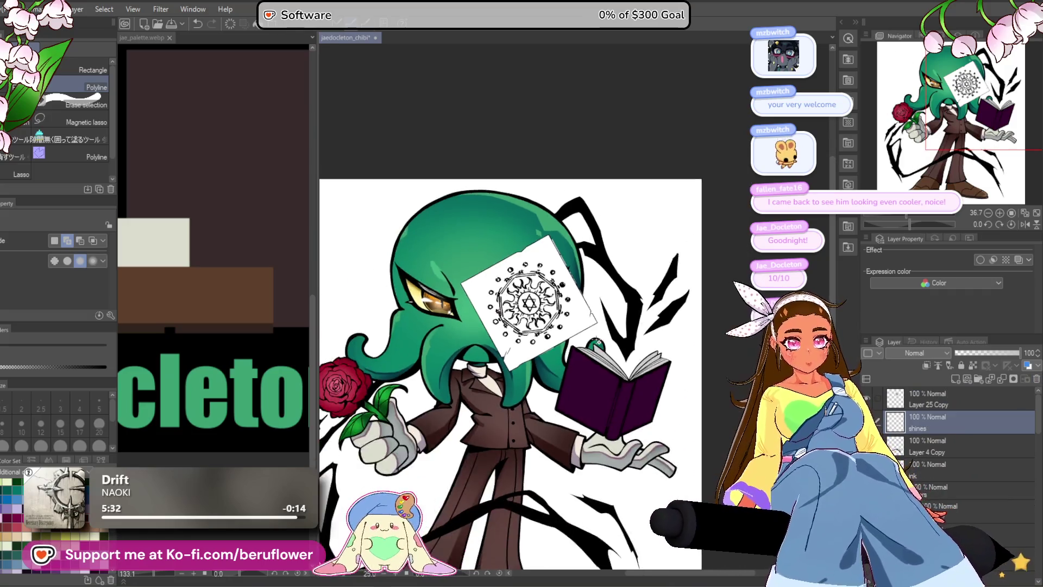
scroll(537, 382, "down", 2)
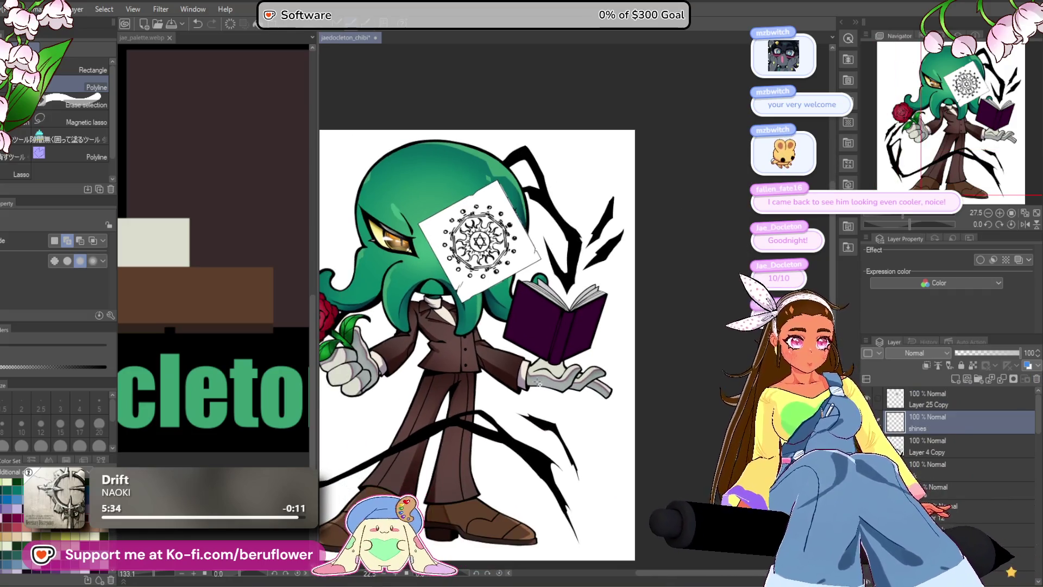
left_click(961, 400)
scroll(648, 186, "up", 3)
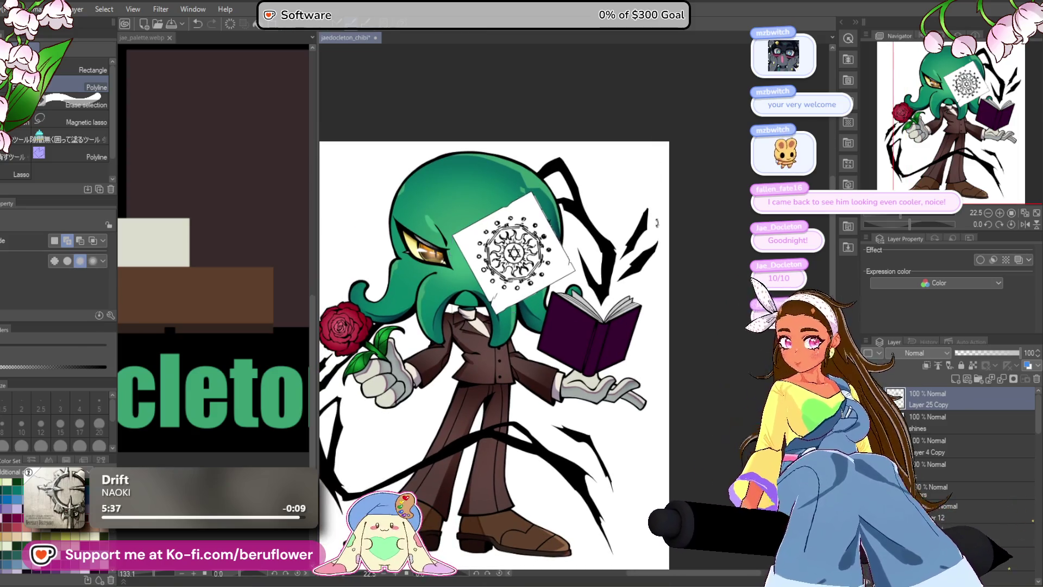
- Move, shrink, narrow and skew the magic-circle paper onto the open book's cover
key("ctrl+t")
left_click_drag(516, 255, 592, 323)
left_click_drag(679, 304, 697, 341)
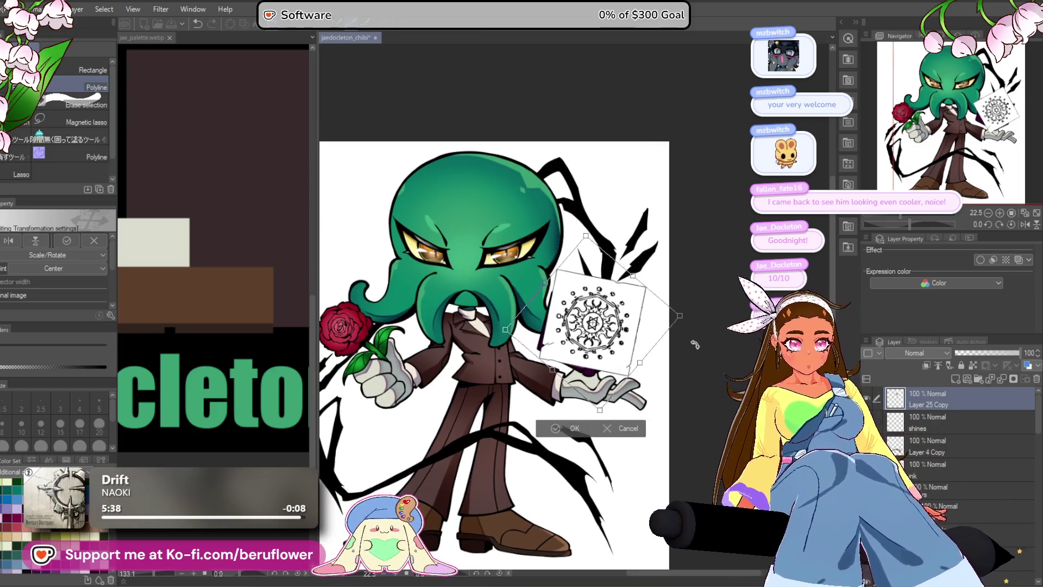
scroll(690, 333, "up", 3)
scroll(685, 308, "down", 2)
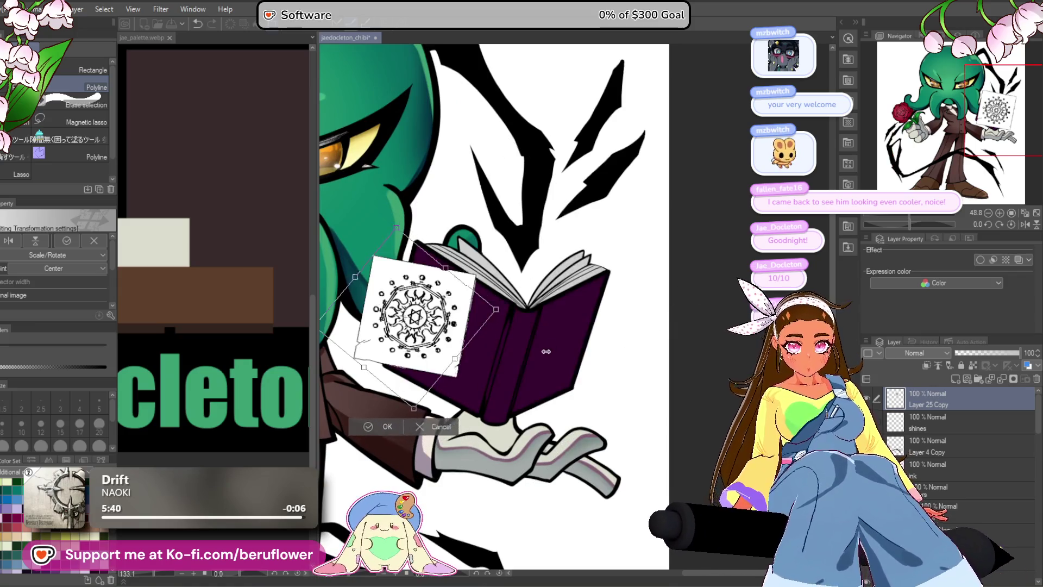
left_click_drag(467, 348, 430, 326)
scroll(511, 370, "up", 2)
mouse_move(511, 369)
left_mouse_down()
mouse_move(644, 378)
mouse_move(671, 405)
left_mouse_up()
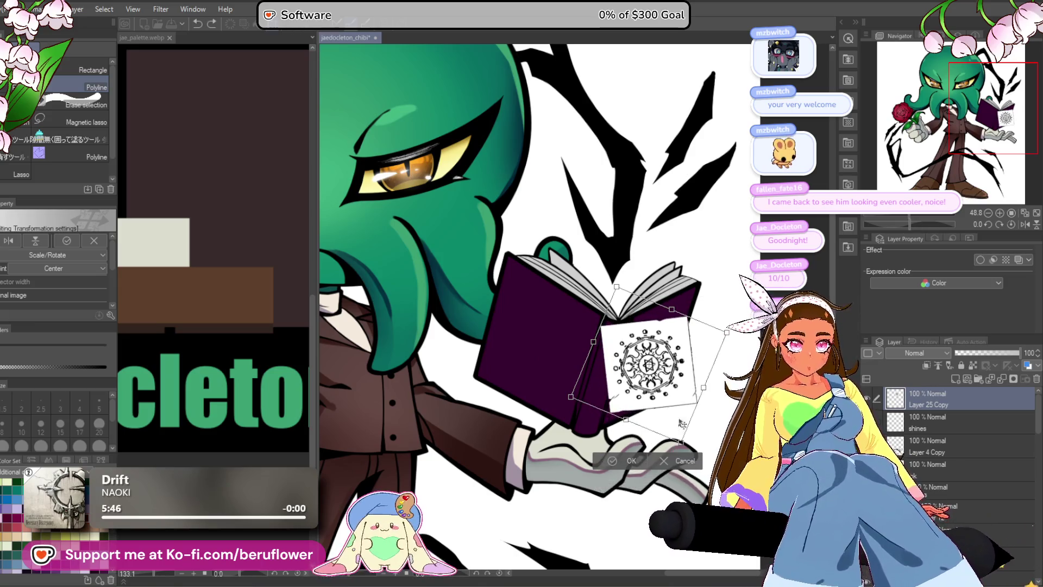
left_click_drag(727, 335, 694, 334)
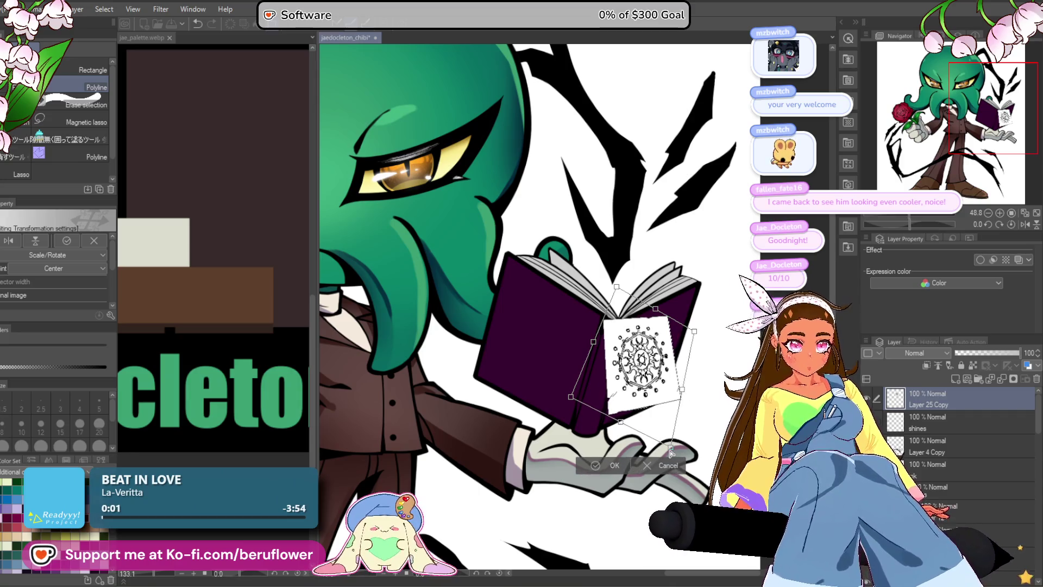
left_click_drag(696, 387, 683, 414)
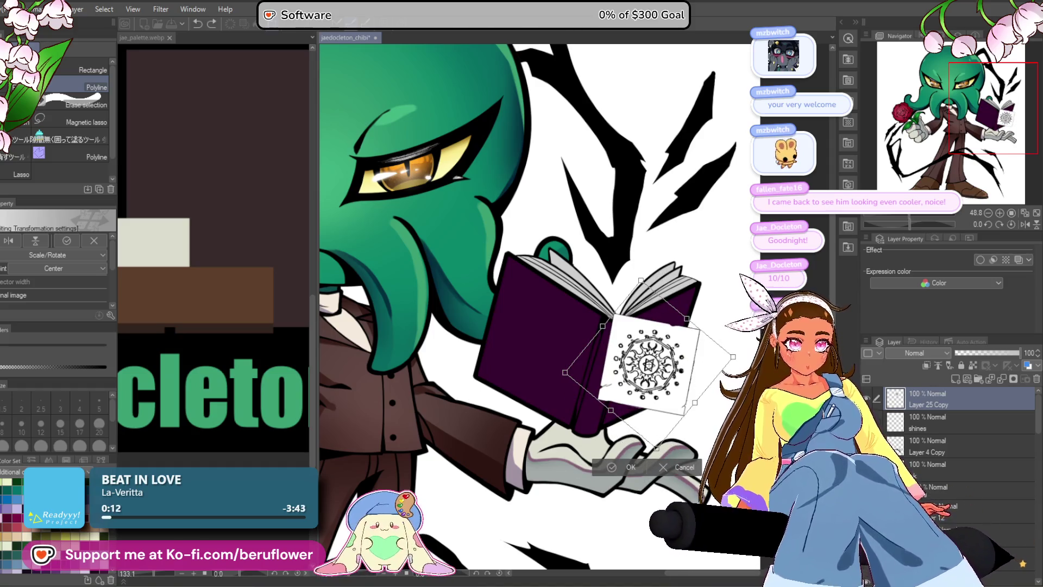
key("Return")
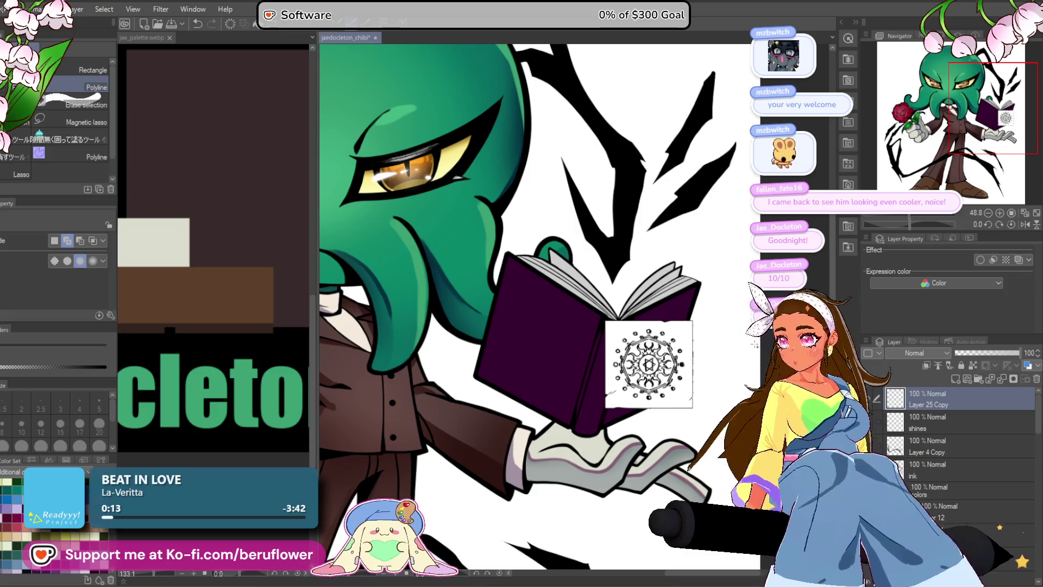
- Adjust the paper's corners to match the book cover's perspective and apply
key("ctrl+t")
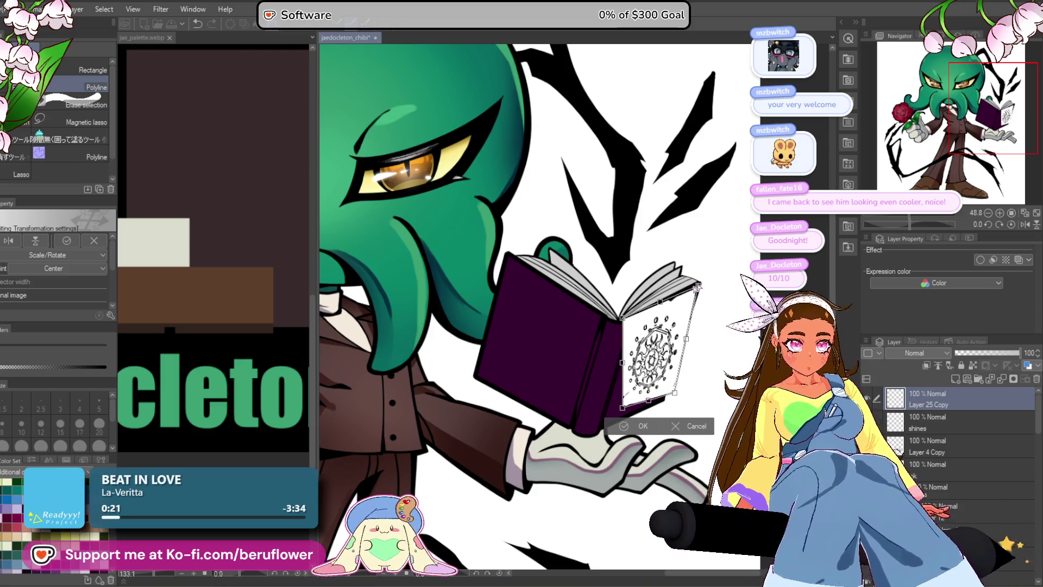
left_click_drag(612, 421, 602, 427)
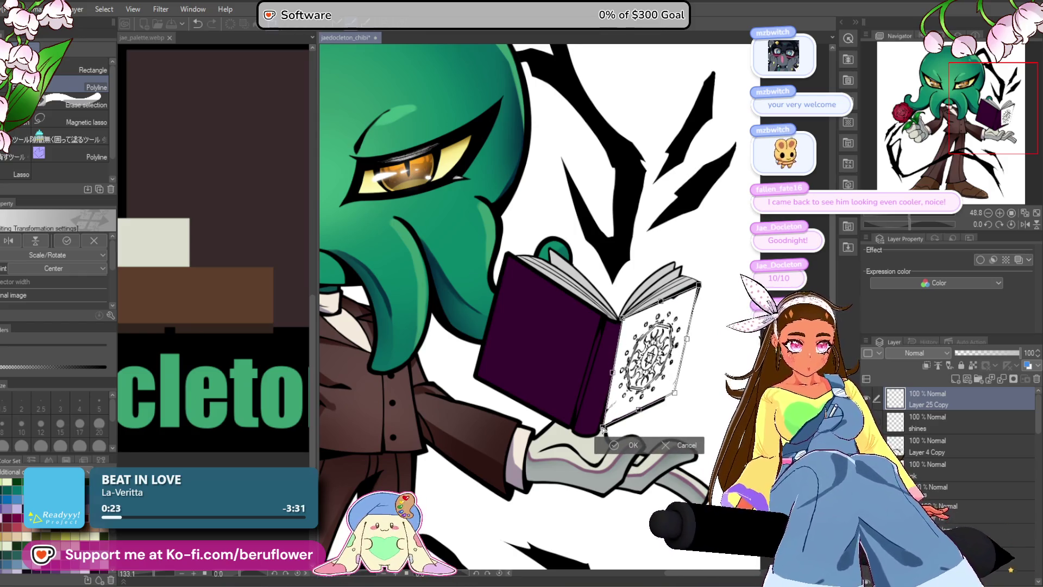
left_click_drag(675, 392, 670, 397)
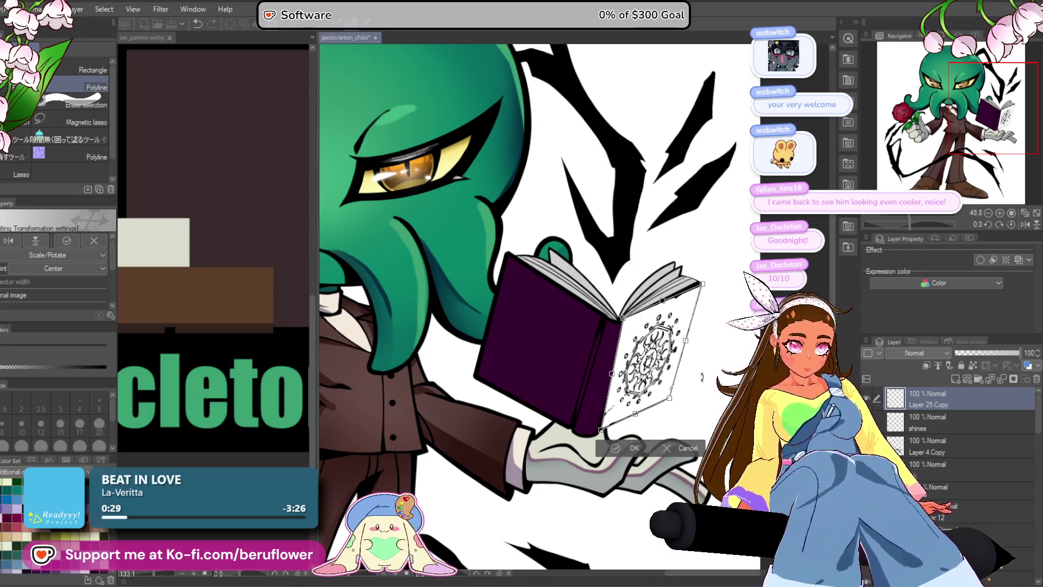
left_click_drag(700, 282, 701, 283)
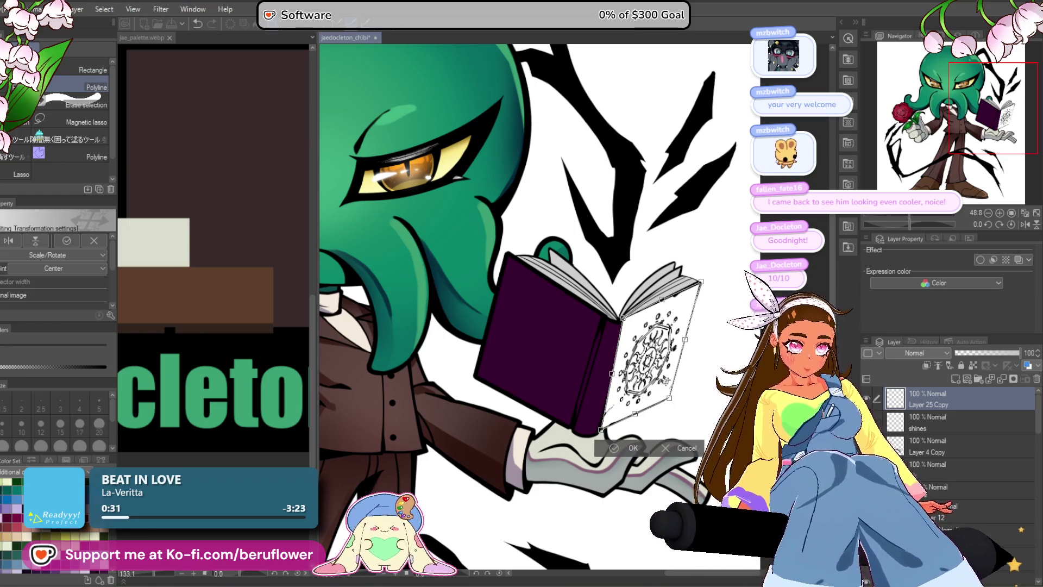
left_click_drag(626, 319, 634, 320)
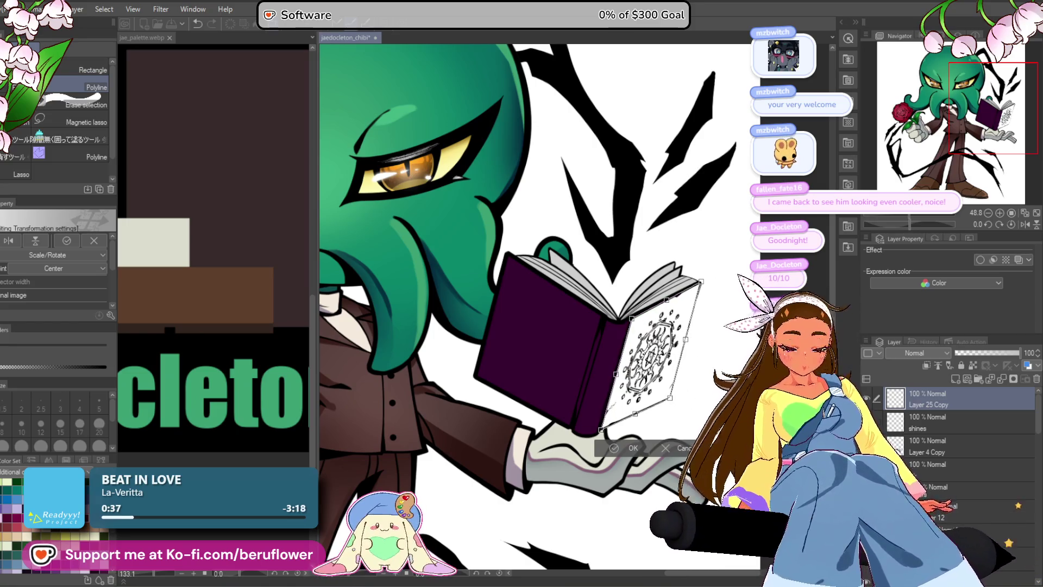
key("Return")
left_click(916, 352)
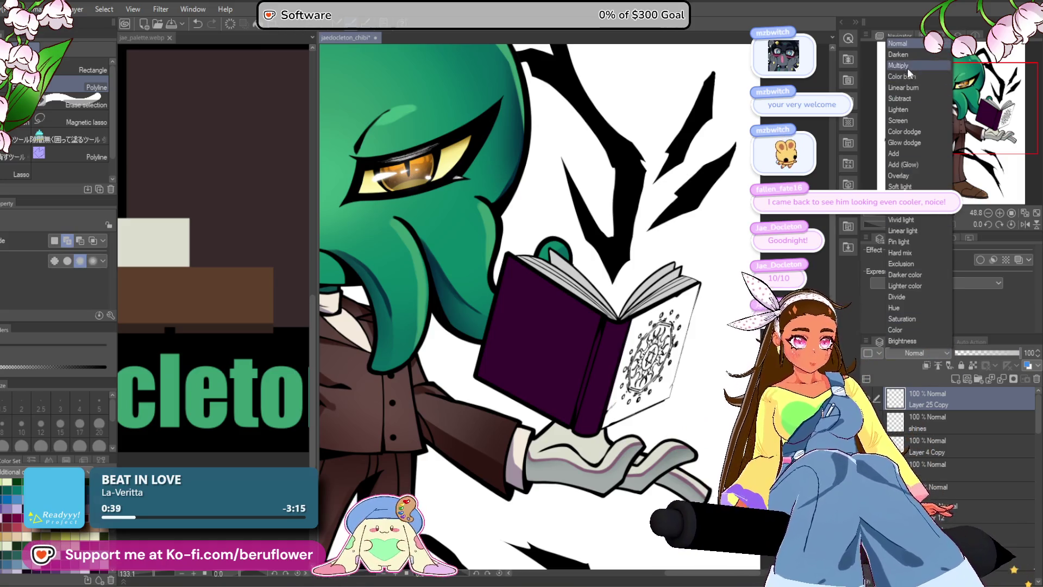
- Set the magic-circle paper layer to Multiply and make it a reference layer
left_click(912, 50)
scroll(676, 353, "up", 5)
scroll(652, 351, "down", 2)
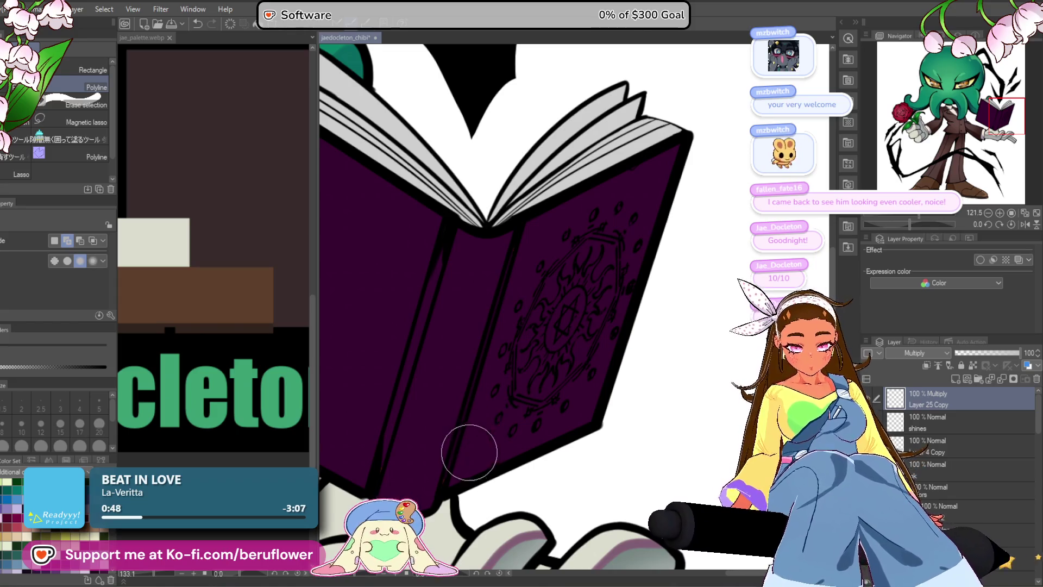
scroll(676, 163, "down", 4)
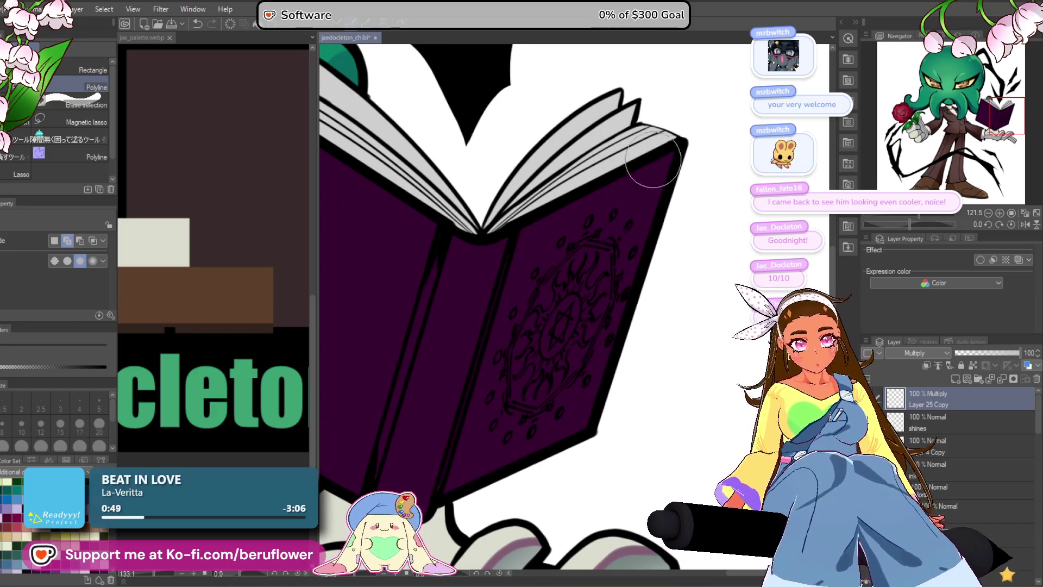
scroll(718, 143, "up", 3)
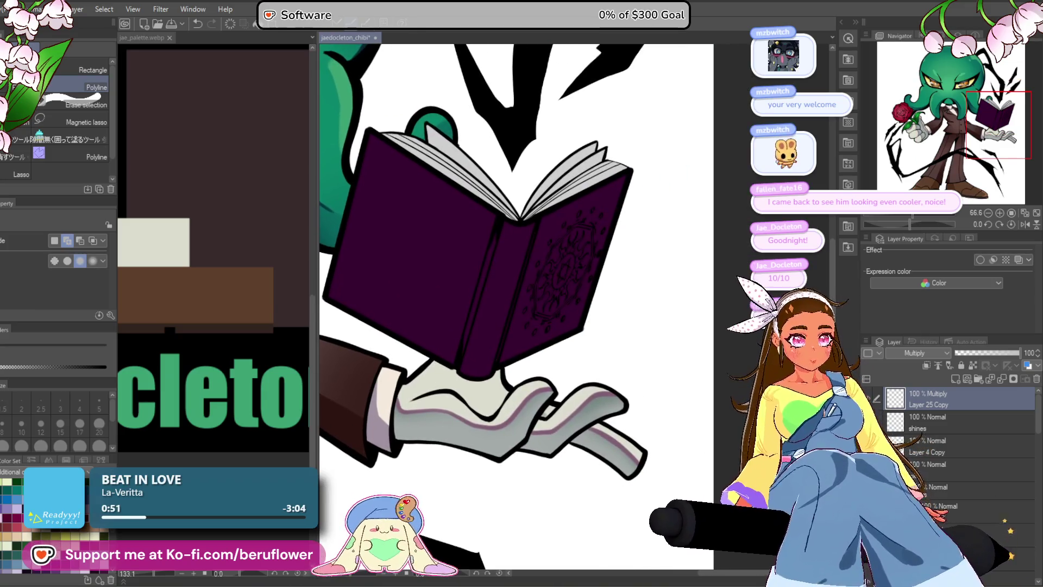
left_click(973, 365)
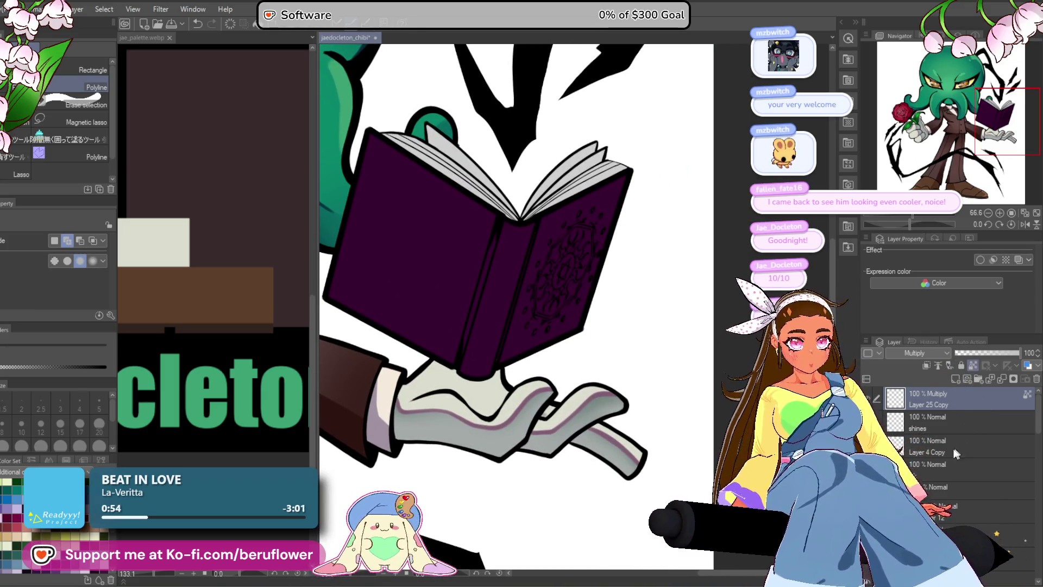
left_click_drag(421, 463, 431, 469)
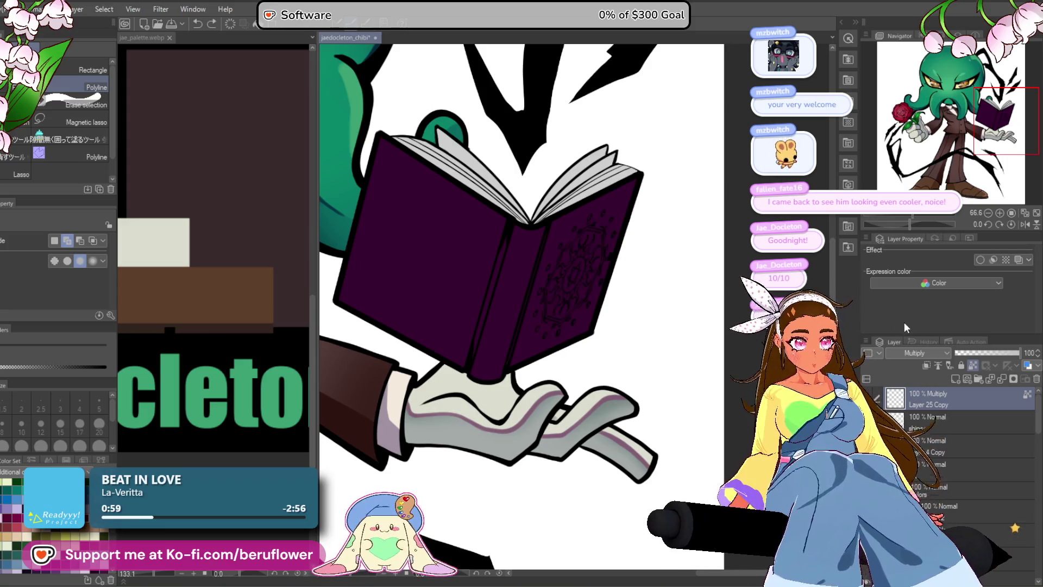
- Hide the magic-circle paper layer and add a new blank Layer 25 above Layer 25 Copy
left_click(866, 398)
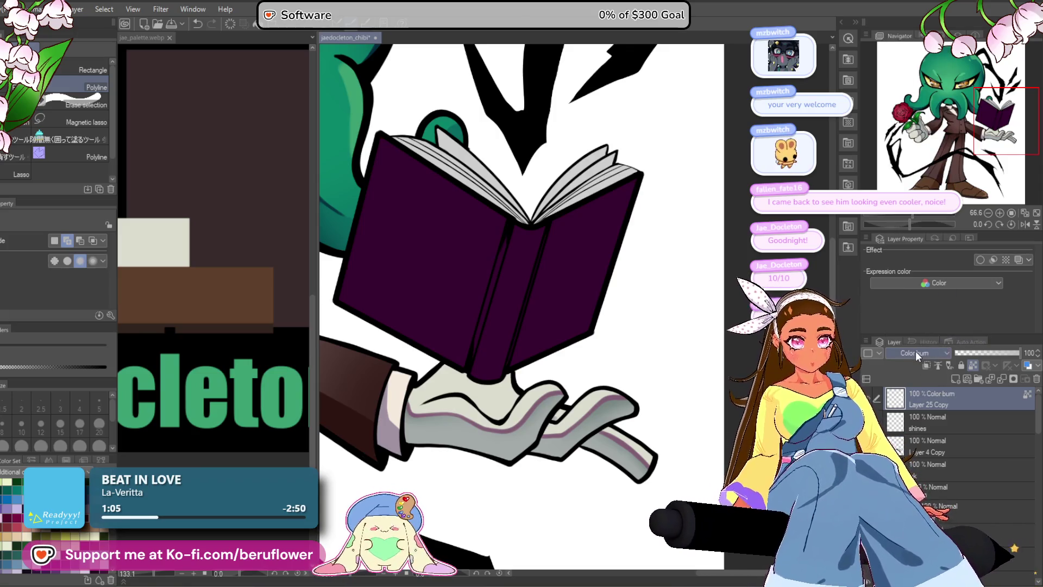
scroll(914, 351, "down", 5)
scroll(915, 351, "down", 8)
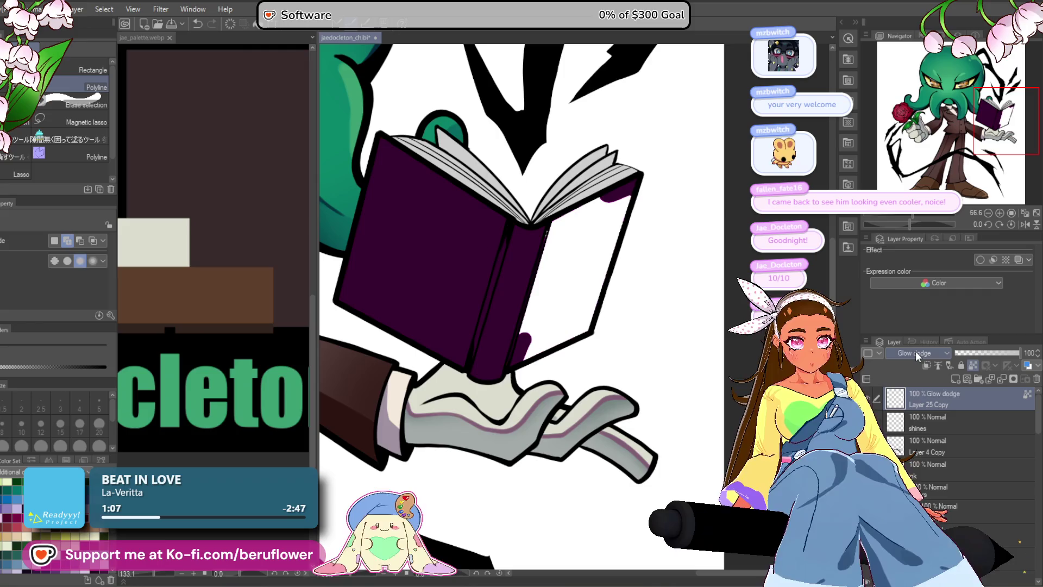
scroll(916, 354, "up", 12)
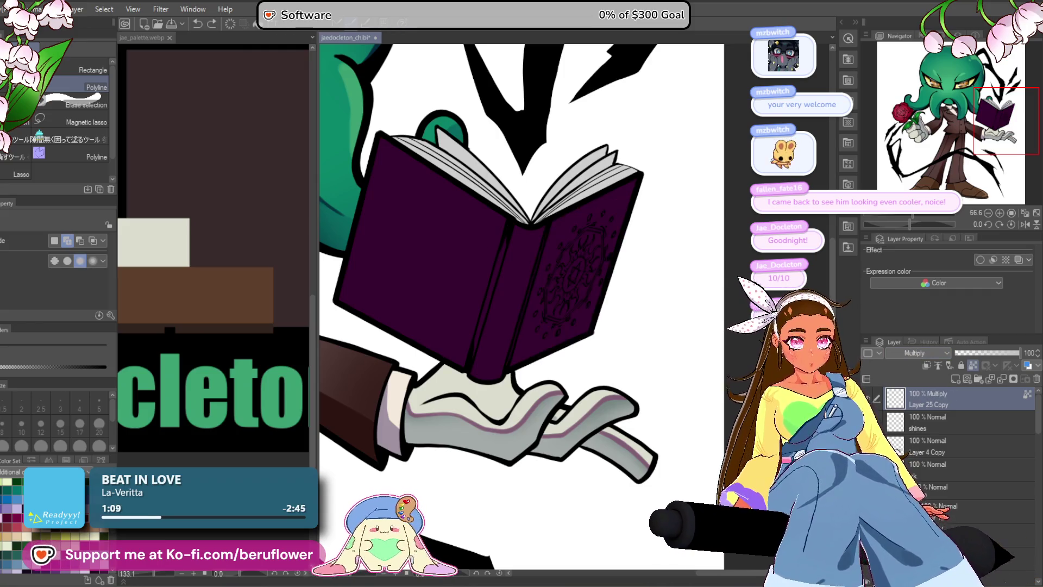
scroll(684, 339, "up", 5)
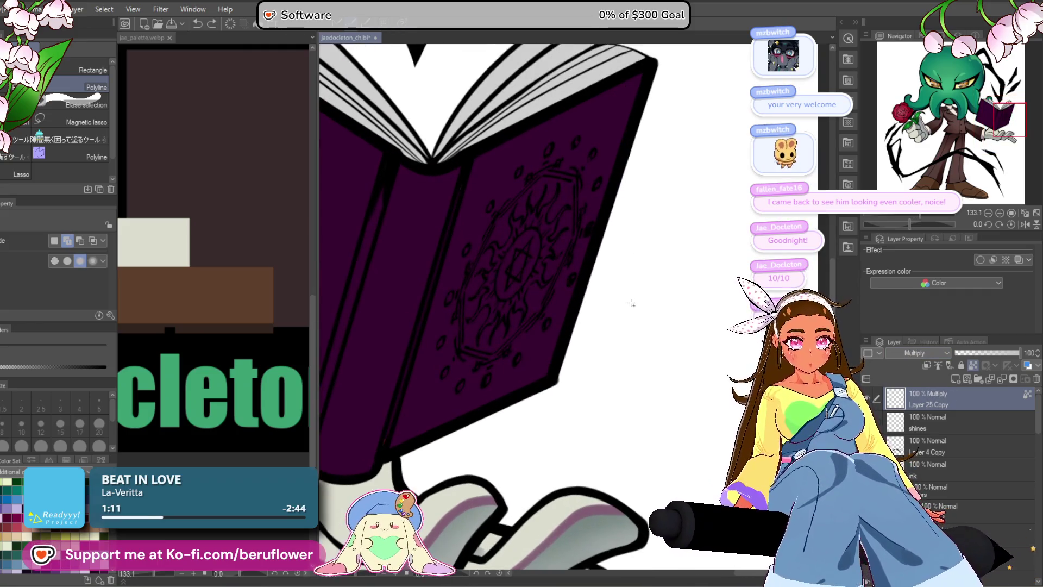
scroll(632, 310, "down", 3)
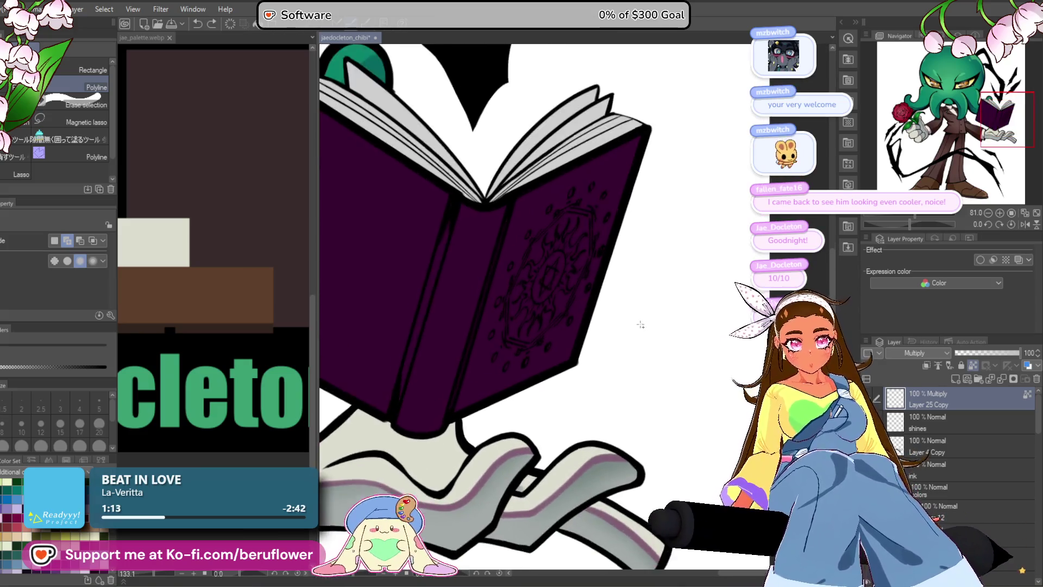
scroll(648, 343, "down", 2)
scroll(648, 342, "up", 2)
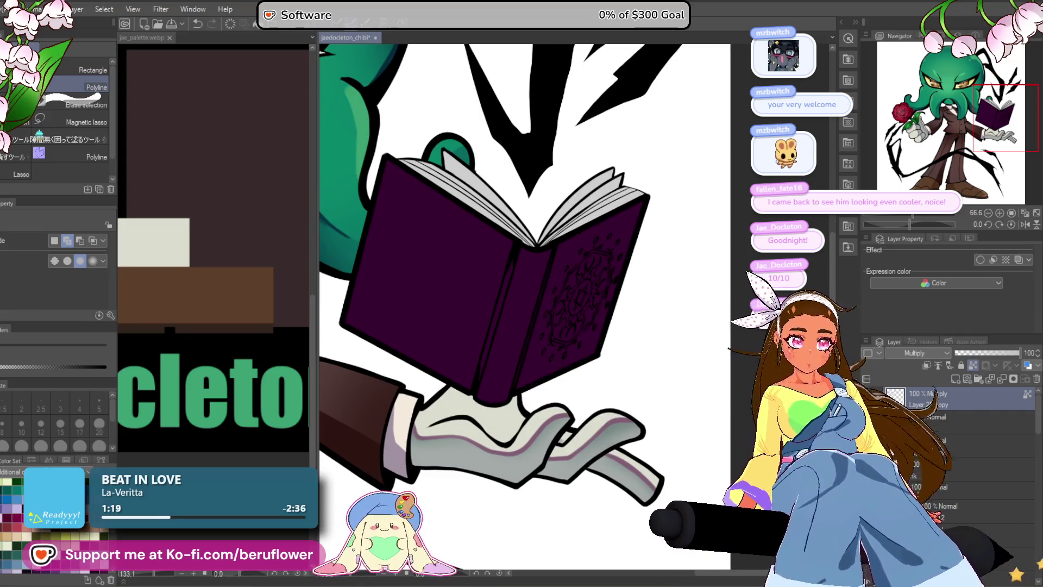
scroll(561, 429, "up", 1)
scroll(561, 428, "up", 2)
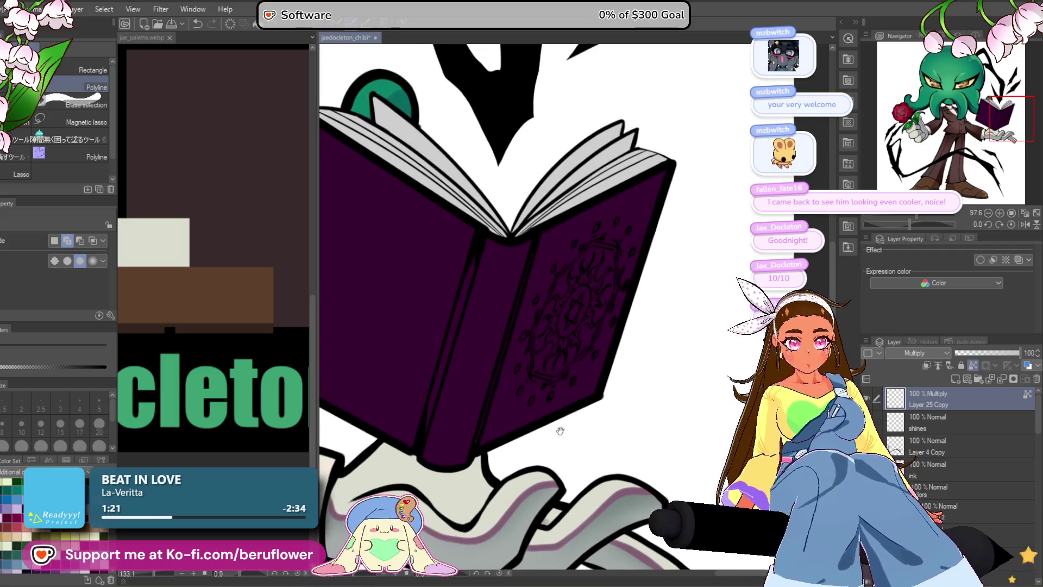
scroll(562, 429, "up", 1)
scroll(591, 305, "up", 3)
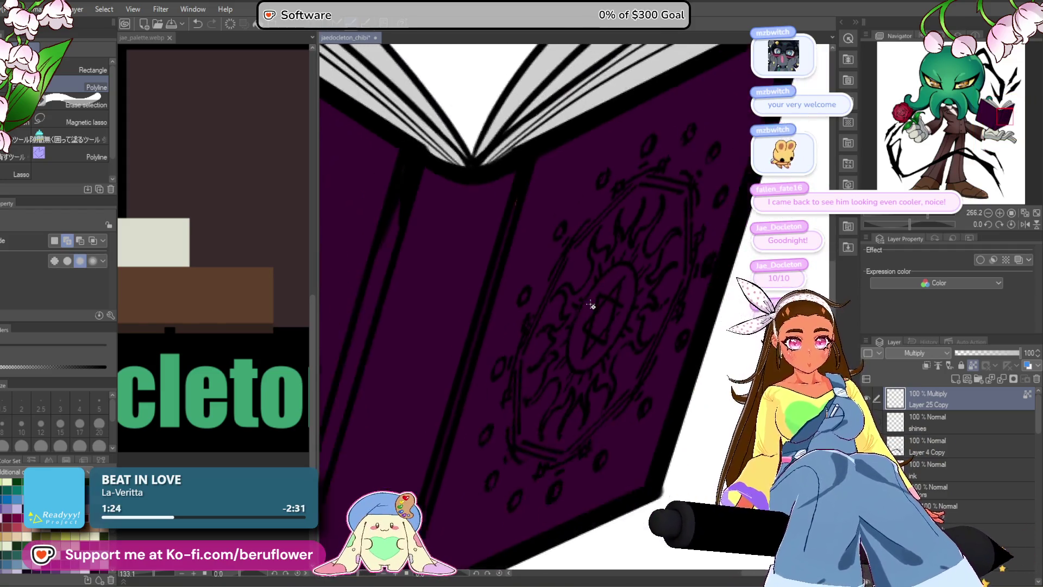
scroll(592, 306, "down", 4)
scroll(539, 309, "up", 5)
scroll(539, 309, "down", 4)
scroll(540, 308, "up", 3)
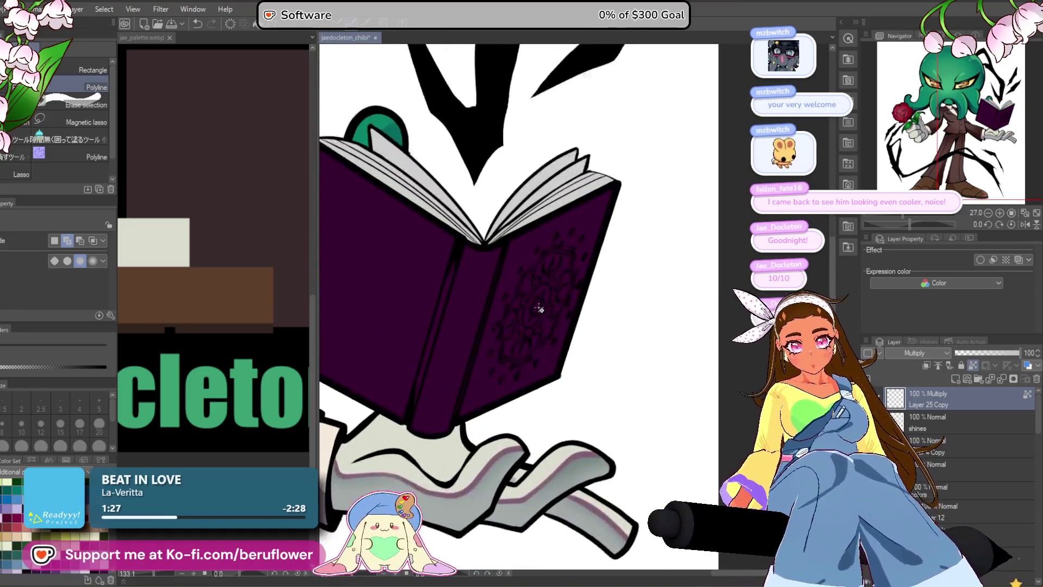
scroll(539, 309, "up", 3)
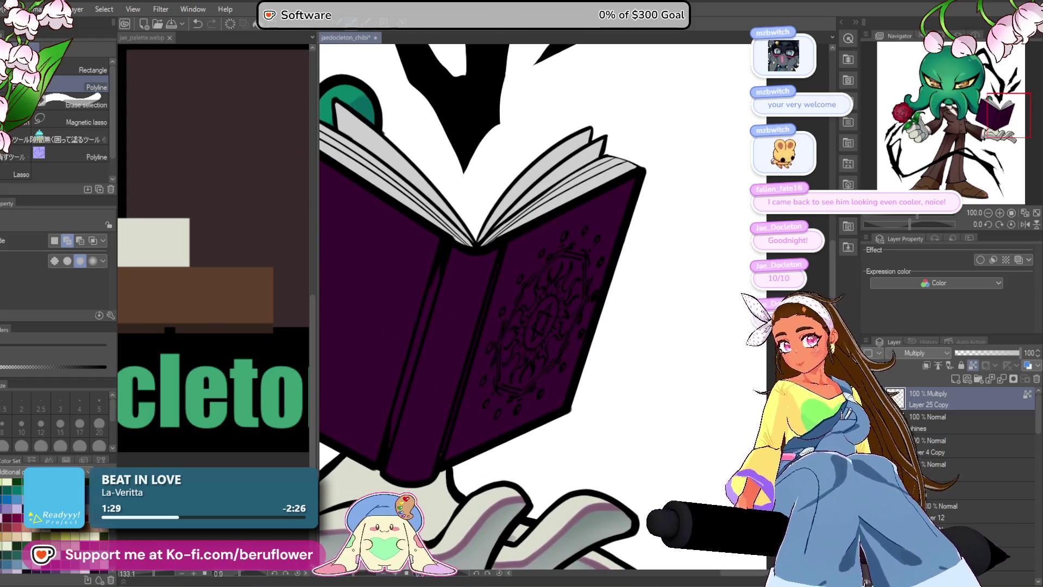
key("p")
left_click(955, 379)
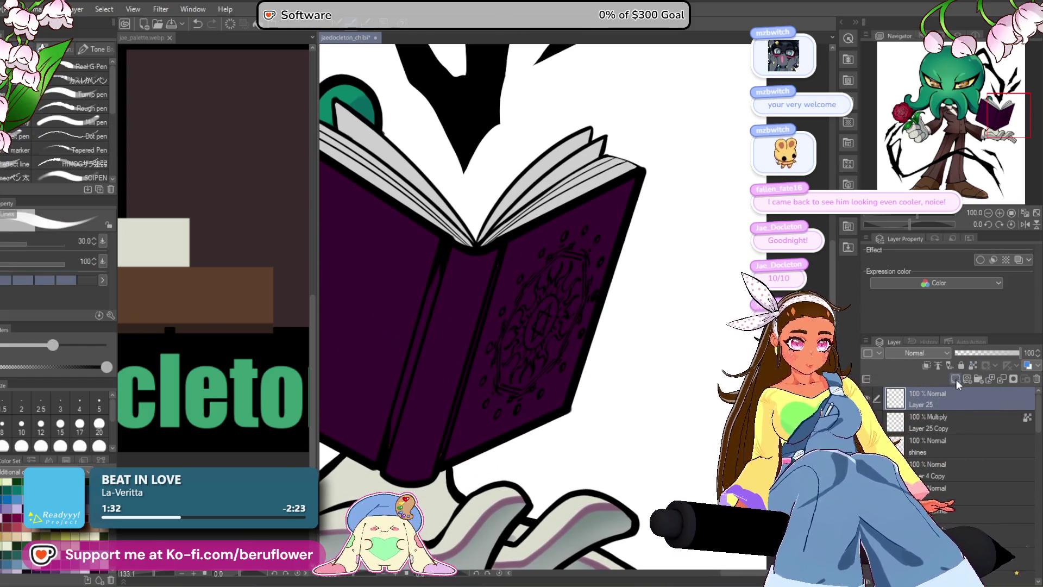
- Lower the book's base colour layer opacity to 58, then return to Layer 25
left_click(956, 426)
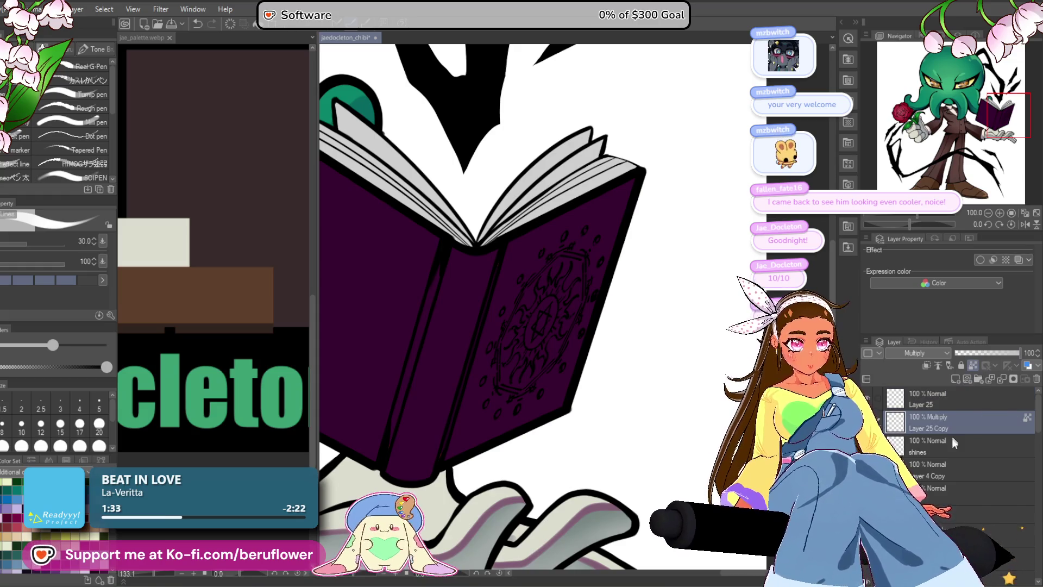
left_click(956, 513)
left_click_drag(1019, 353, 993, 351)
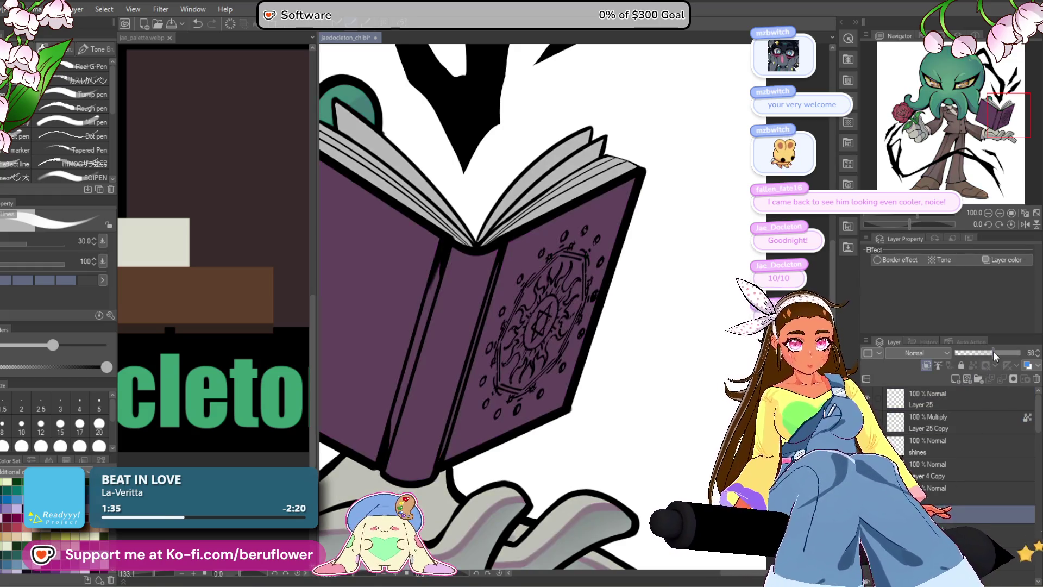
left_click(987, 406)
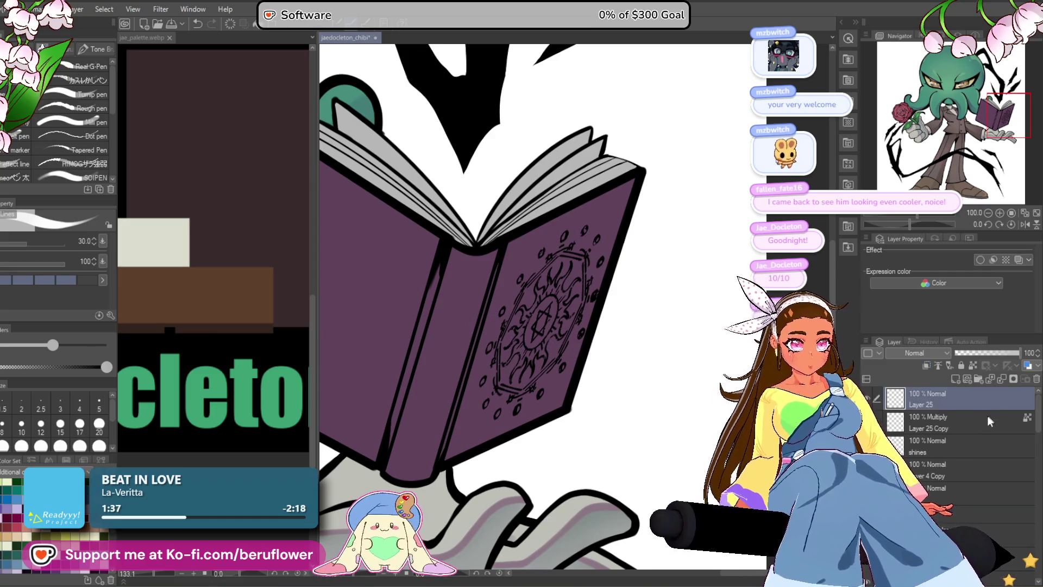
- Pick the Real G-Pen at size 8 and draw the star's first white line
scroll(544, 320, "up", 4)
left_click_drag(543, 321, 512, 326)
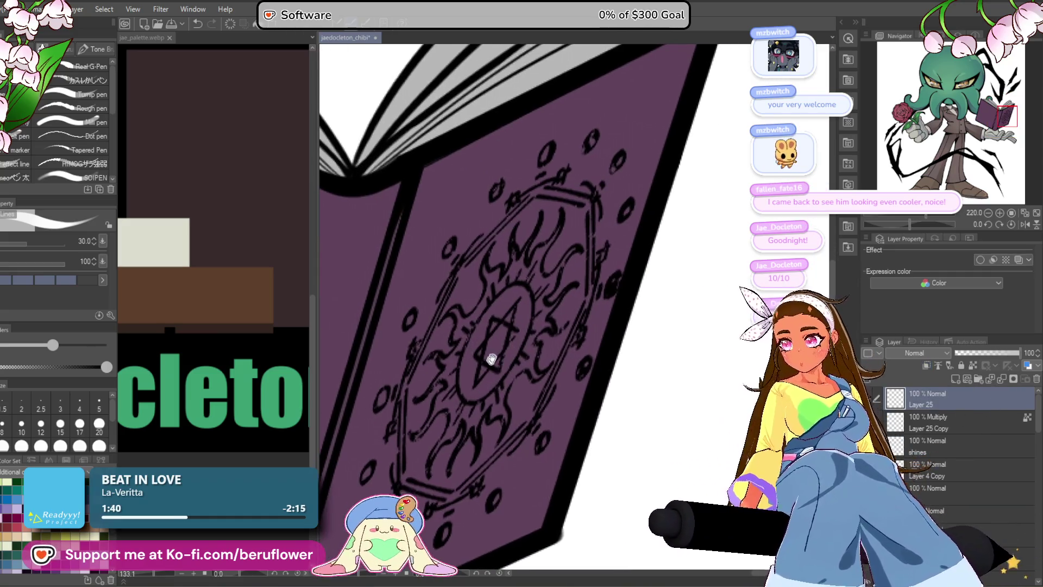
key("bracketleft")
key("bracketleft")
key("bracketleft")
key("bracketleft")
key("e")
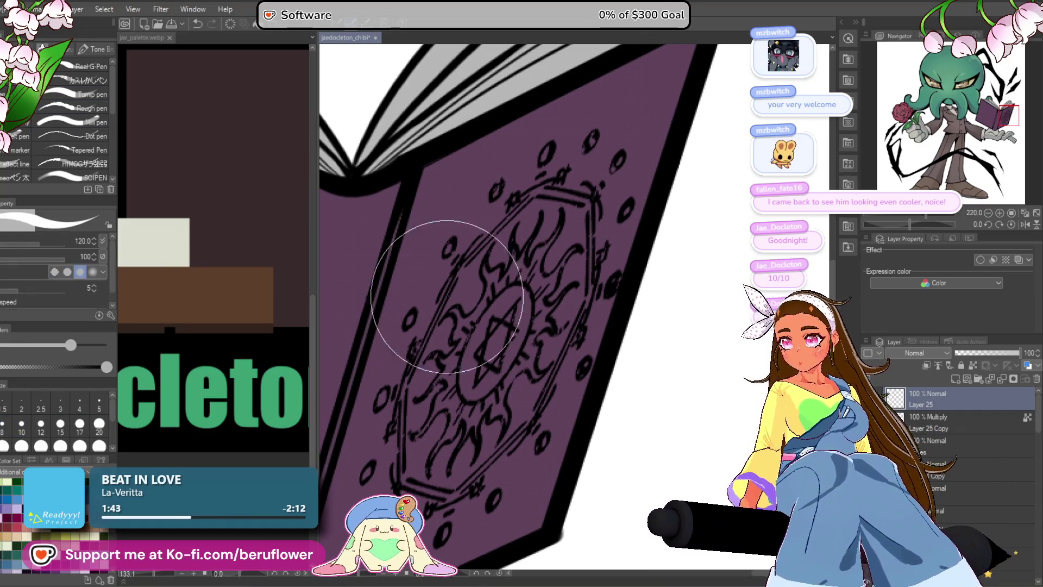
left_click(94, 65)
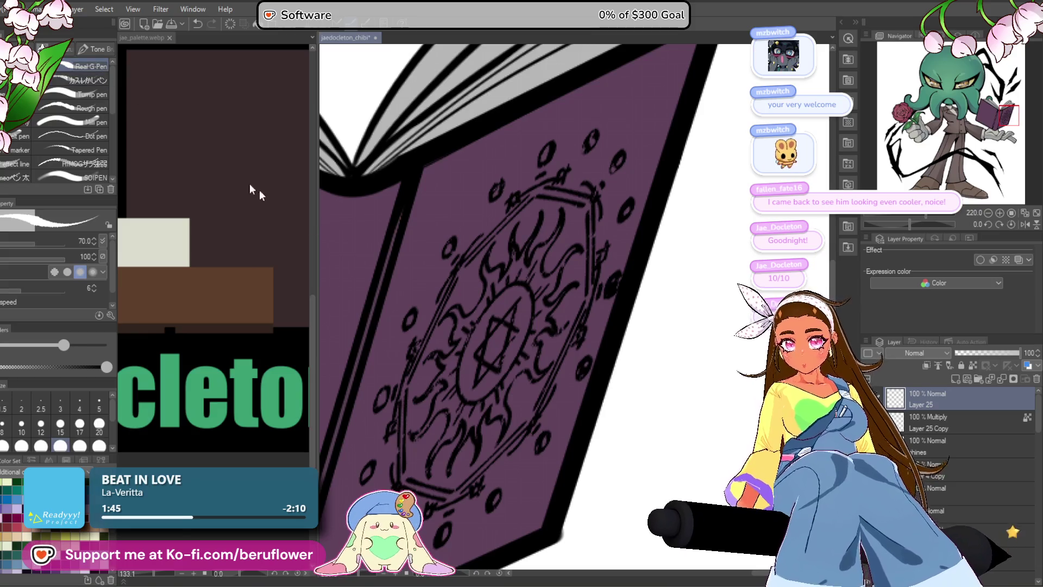
scroll(503, 290, "up", 3)
key("bracketleft")
key("bracketleft")
key("bracketleft")
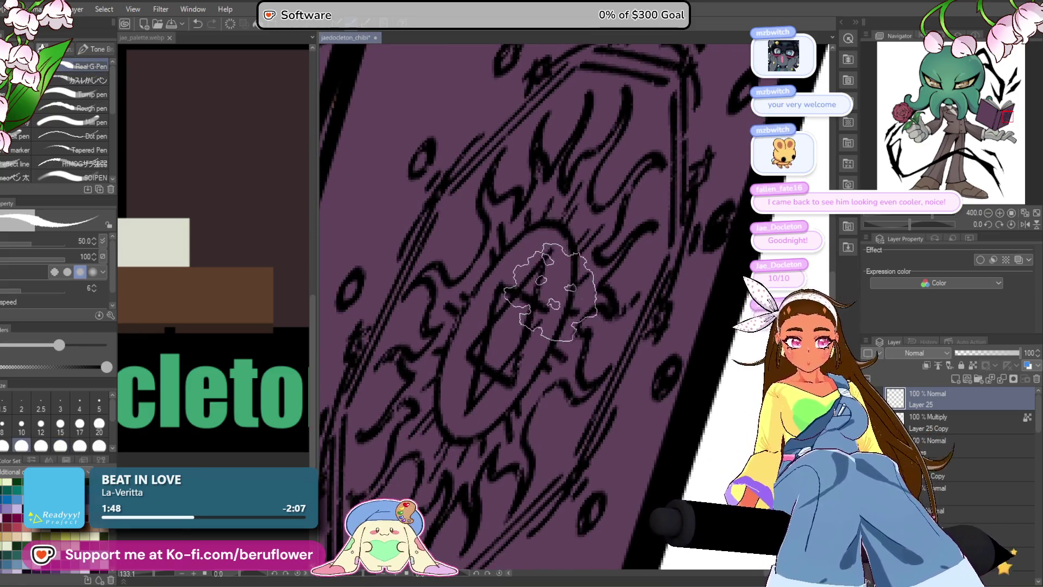
left_click_drag(547, 253, 517, 289)
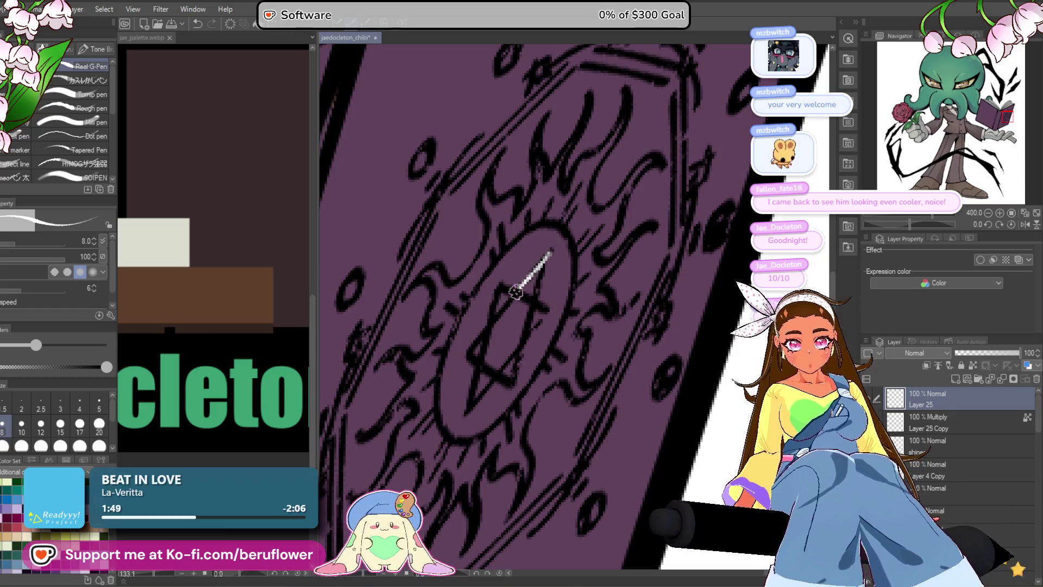
- Finish the white star line and draw the white oval around the star
left_click_drag(470, 347, 499, 379)
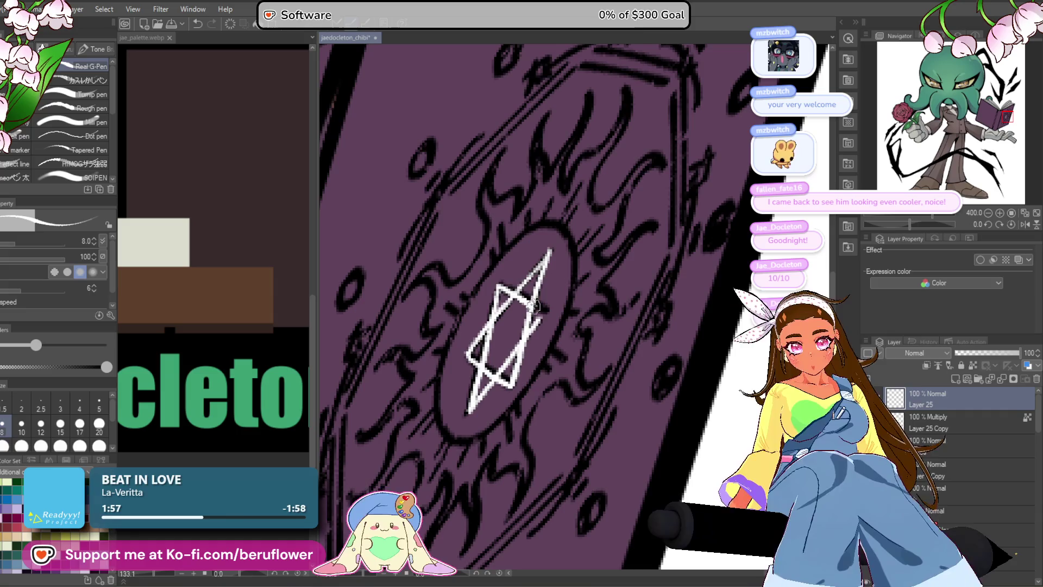
left_click_drag(509, 344, 510, 354)
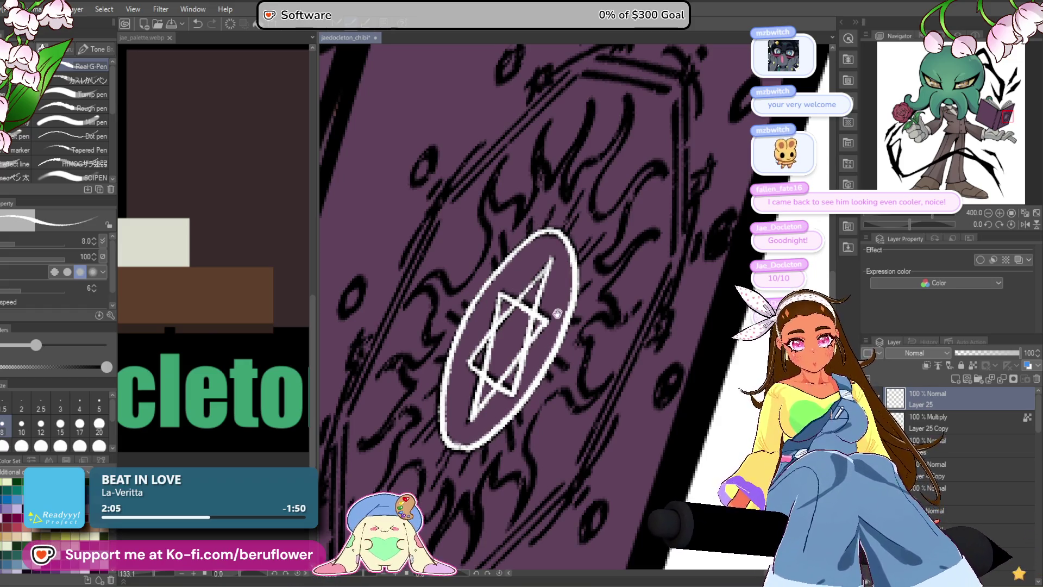
left_click_drag(559, 309, 539, 341)
left_click_drag(471, 288, 491, 317)
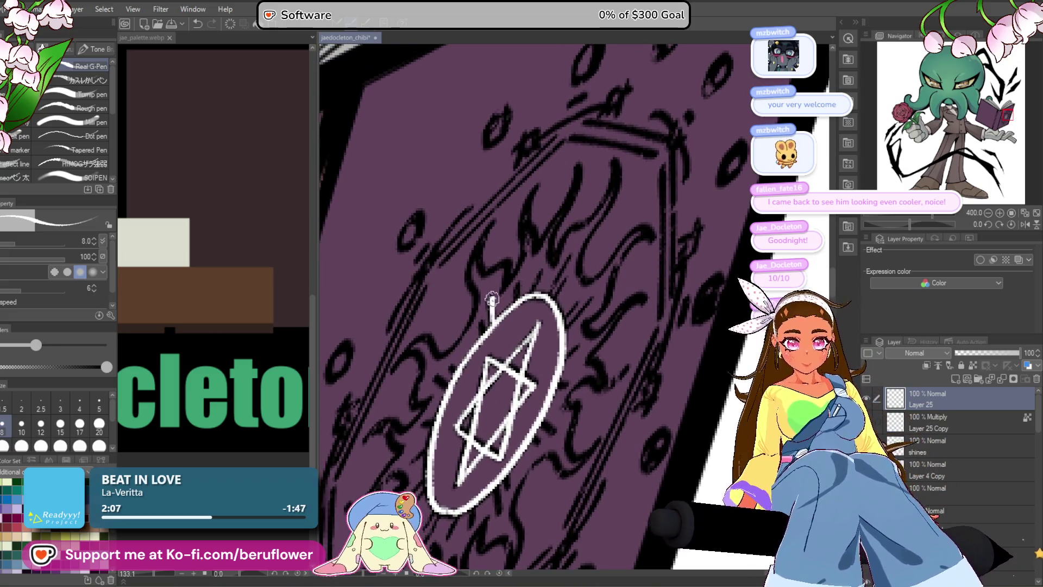
left_click_drag(535, 274, 542, 283)
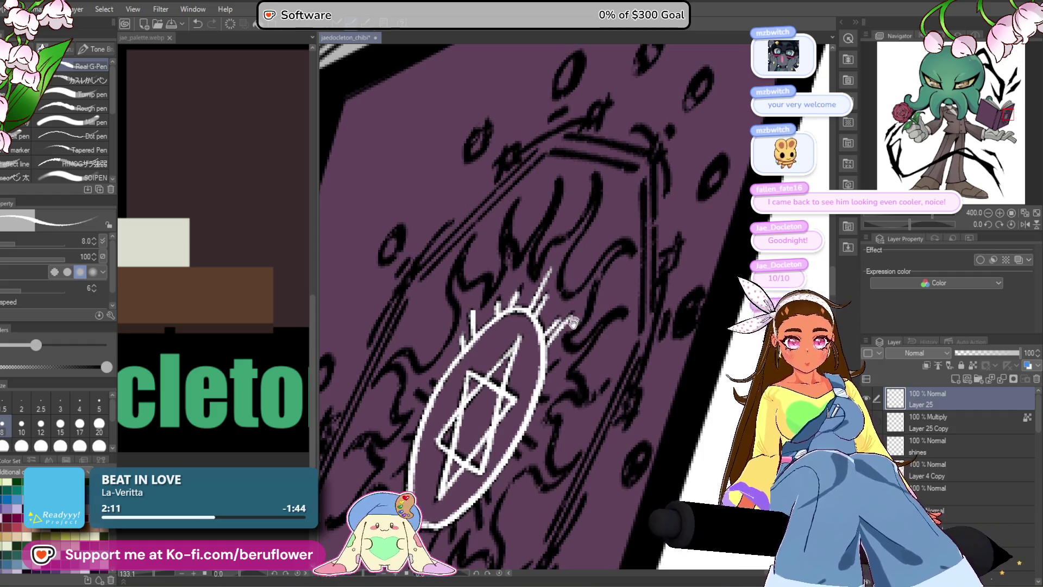
left_click_drag(575, 315, 557, 321)
left_click_drag(523, 402, 537, 345)
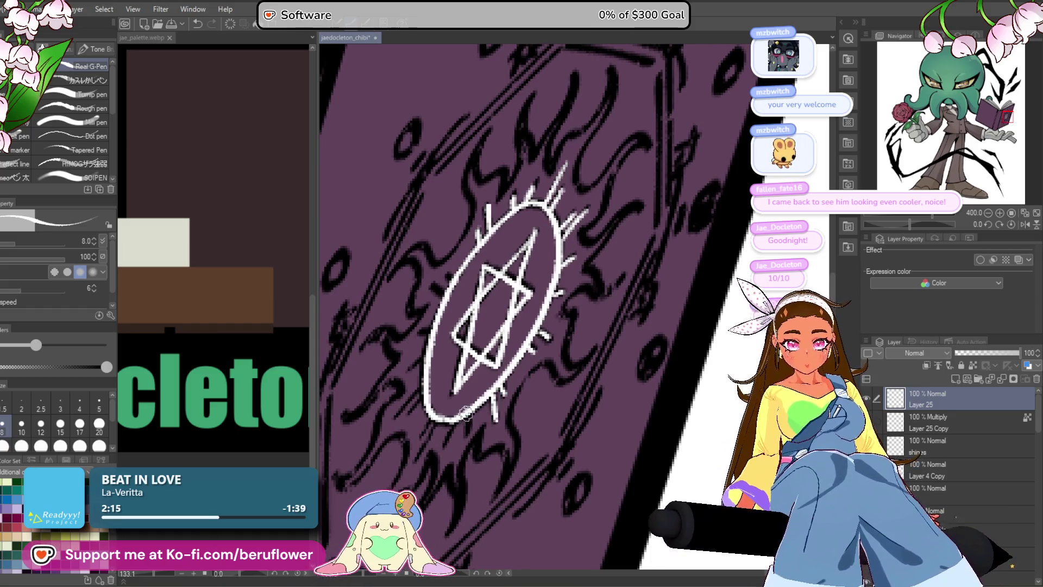
left_click_drag(423, 436, 453, 378)
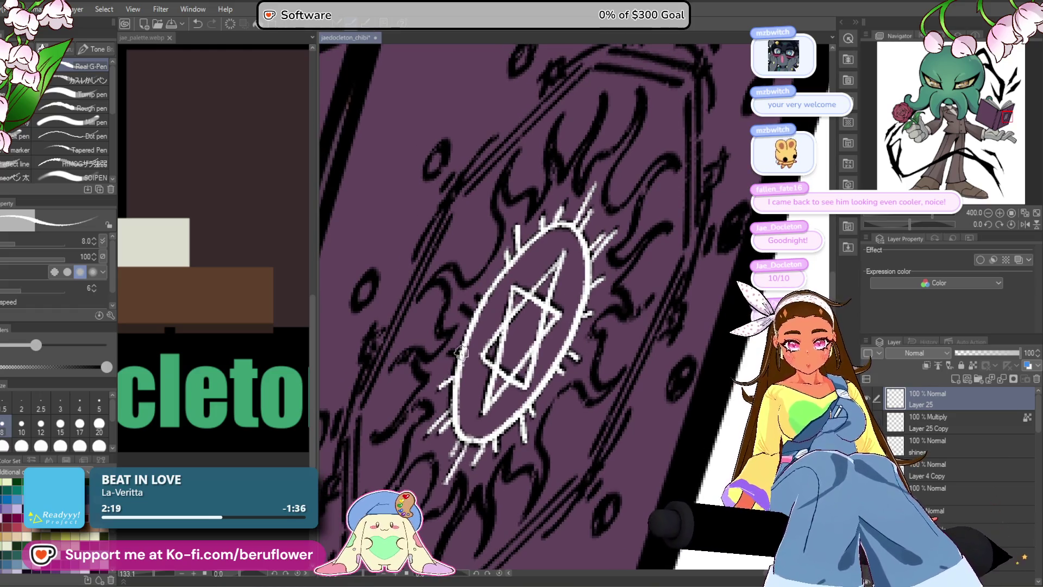
left_click_drag(475, 298, 528, 223)
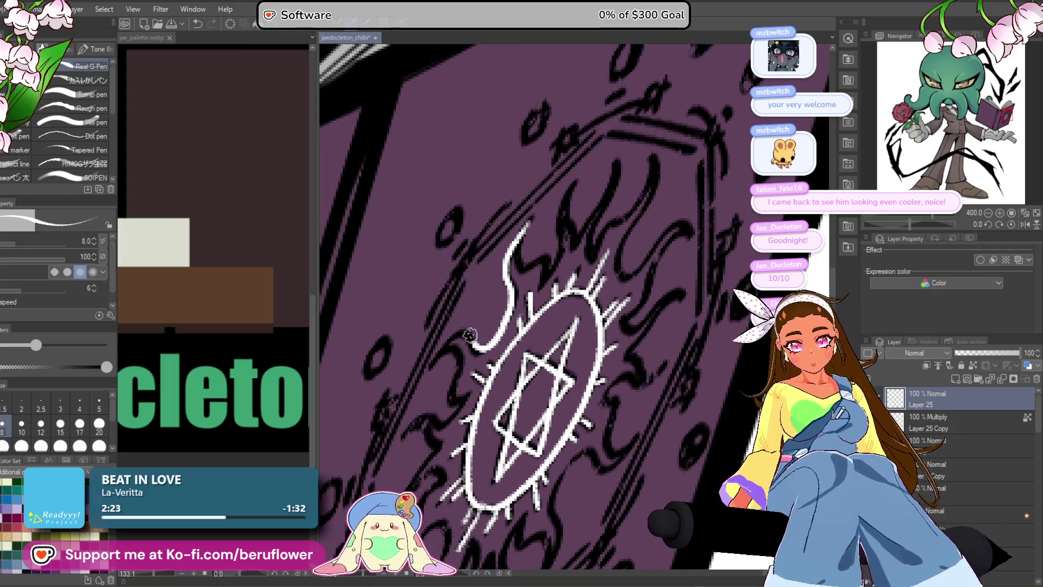
- Trace the emblem's flame-like rays in white around its lower, right and top sides
left_click_drag(474, 387, 524, 307)
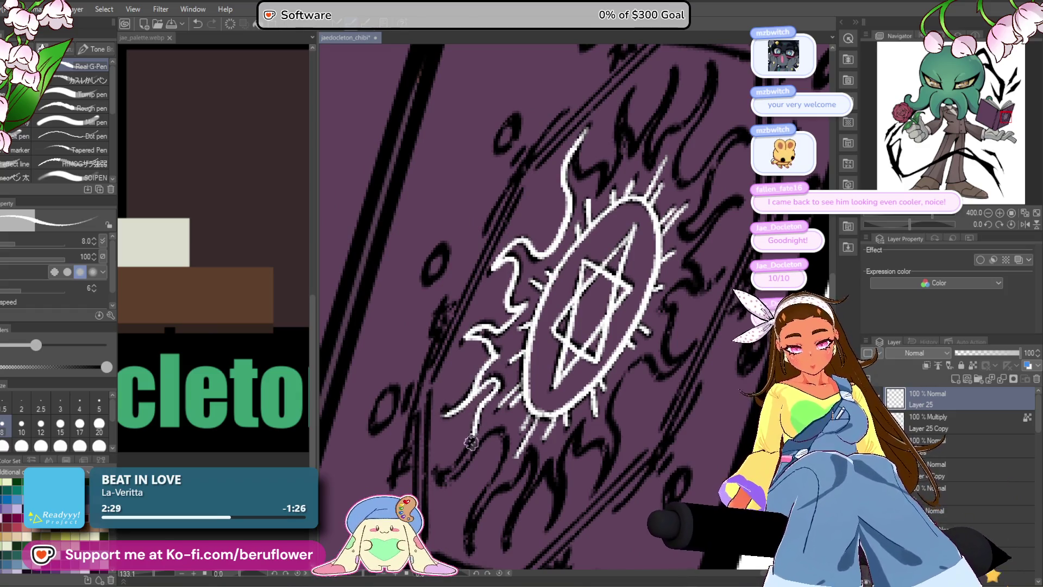
left_click_drag(448, 458, 499, 352)
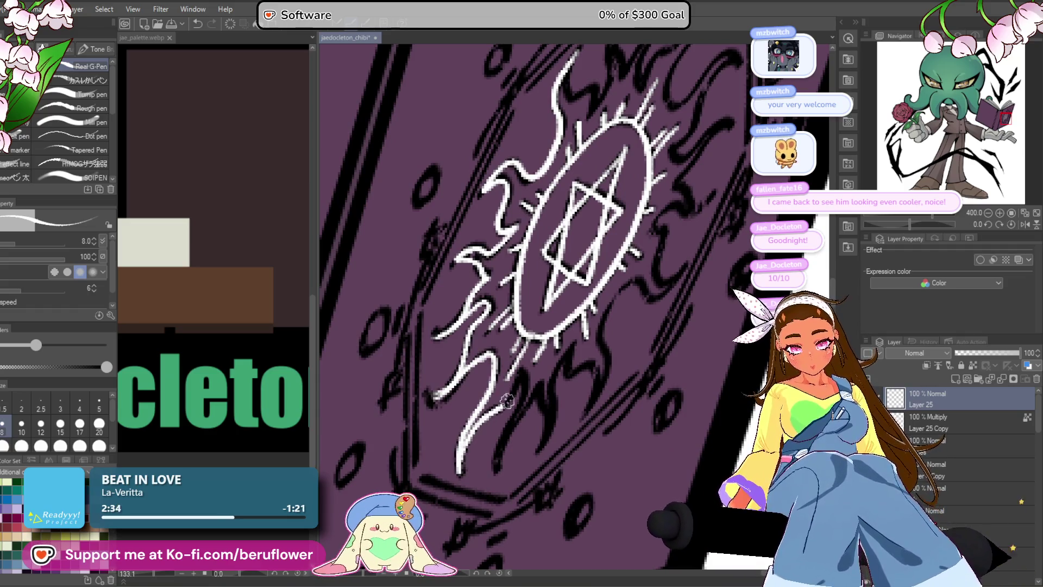
left_click_drag(530, 444, 513, 426)
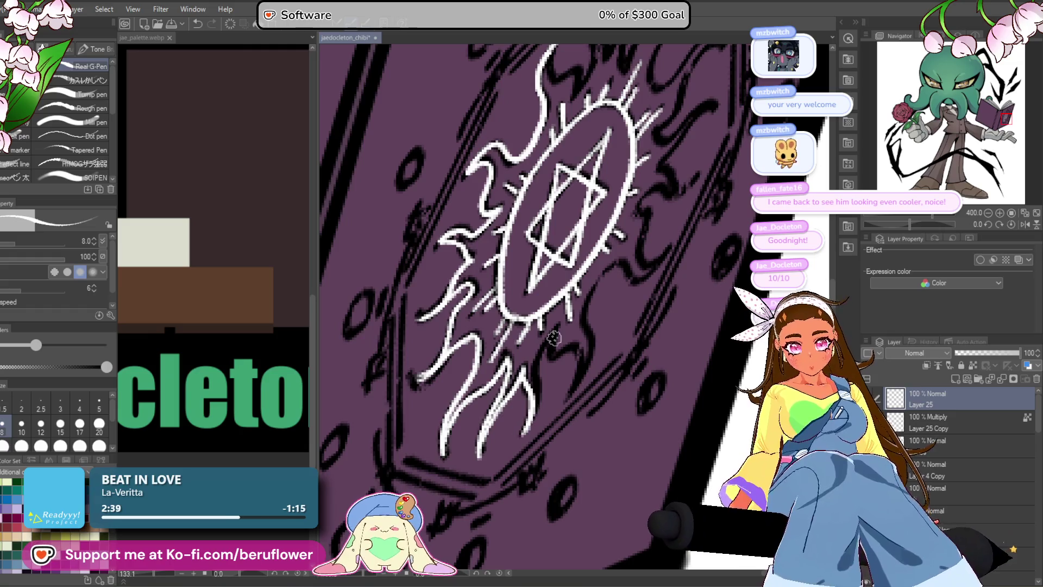
left_click_drag(530, 405, 520, 347)
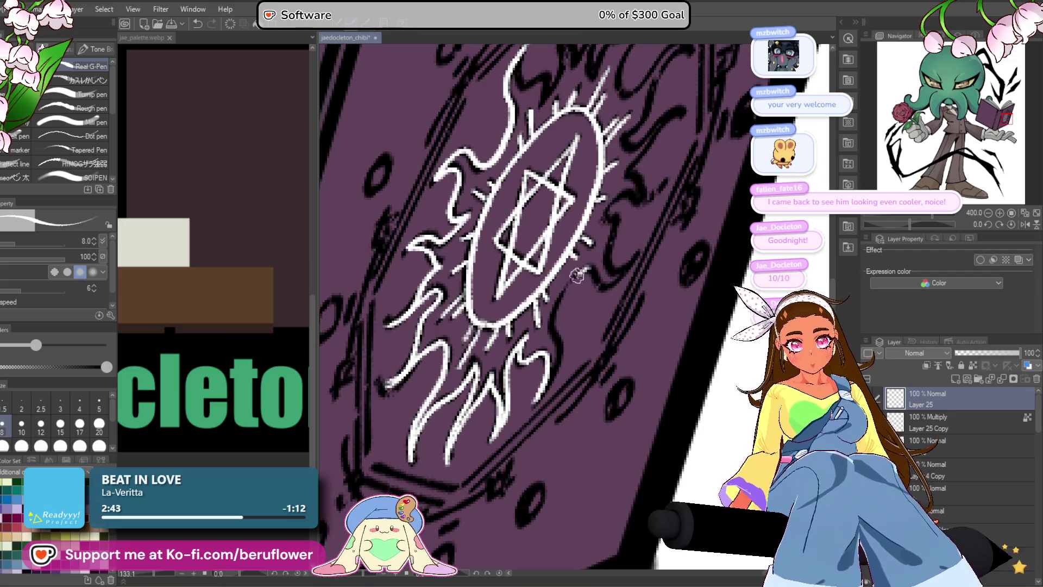
left_click_drag(518, 415, 530, 346)
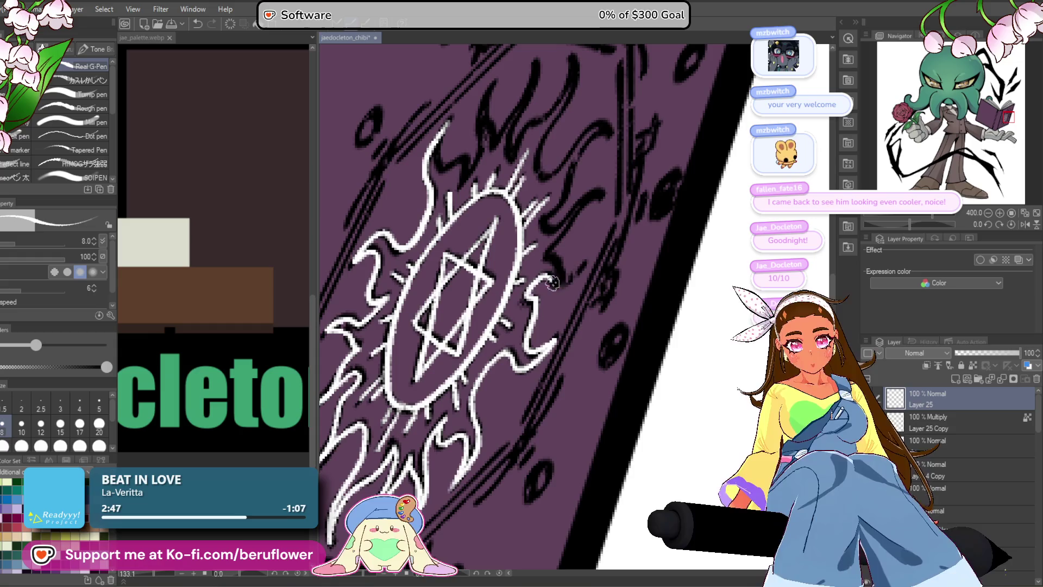
left_click_drag(597, 199, 580, 263)
left_click_drag(565, 207, 572, 257)
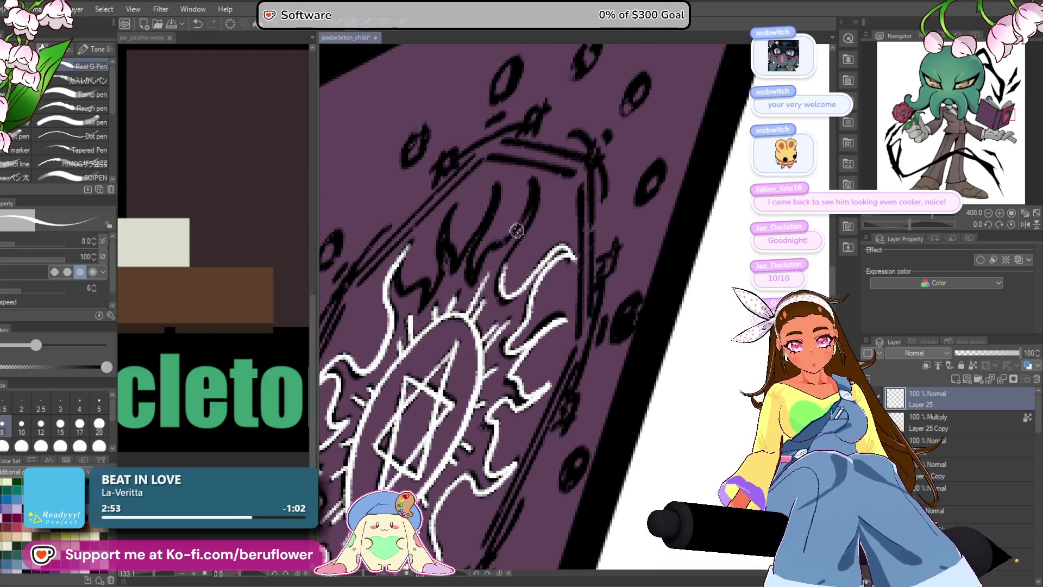
left_click_drag(513, 235, 533, 243)
left_click_drag(497, 320, 571, 222)
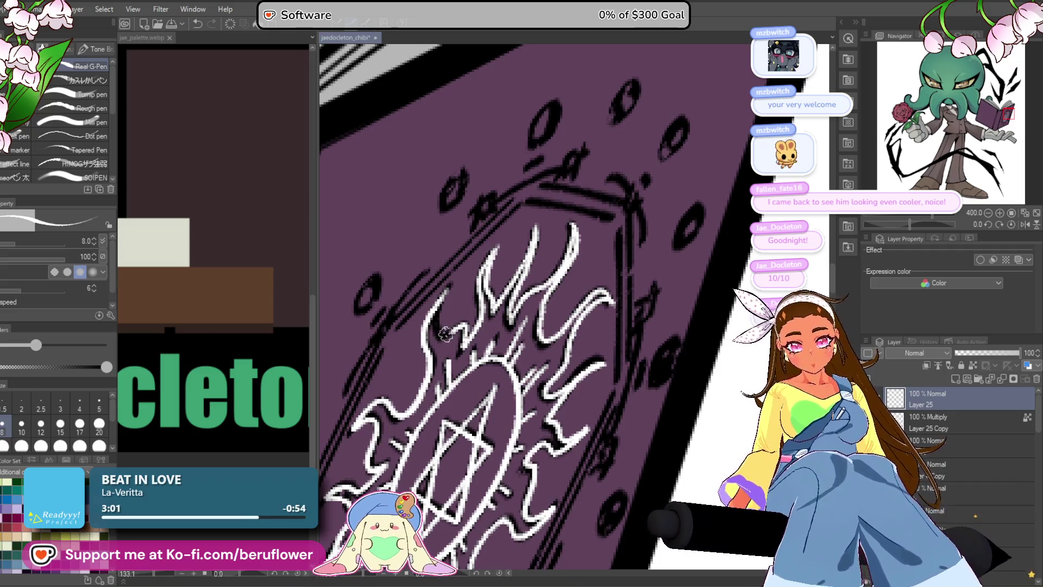
scroll(509, 212, "down", 5)
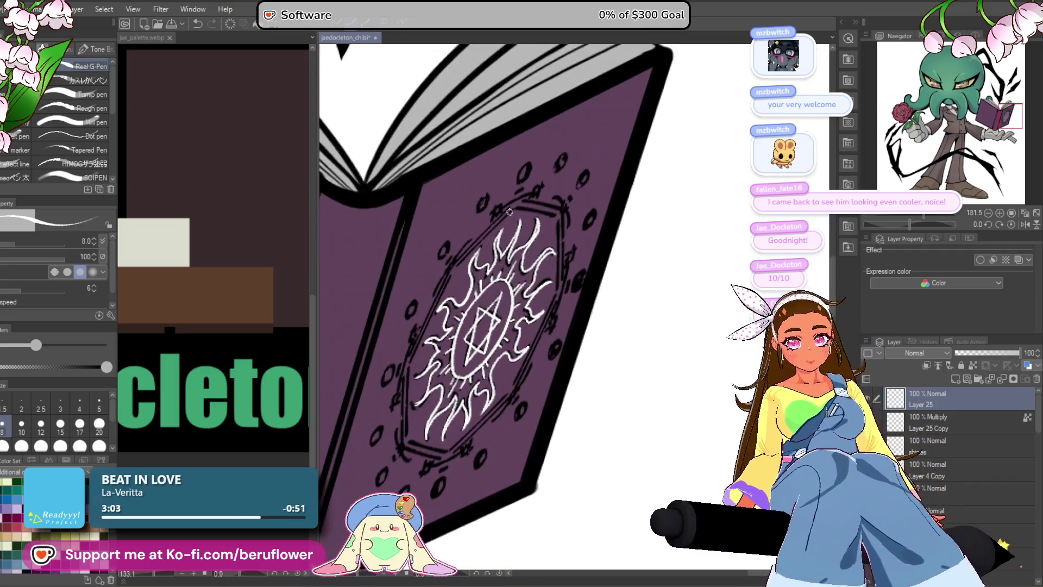
- Zoom to 400% and pan across the magic-circle emblem on the book cover
scroll(509, 212, "up", 5)
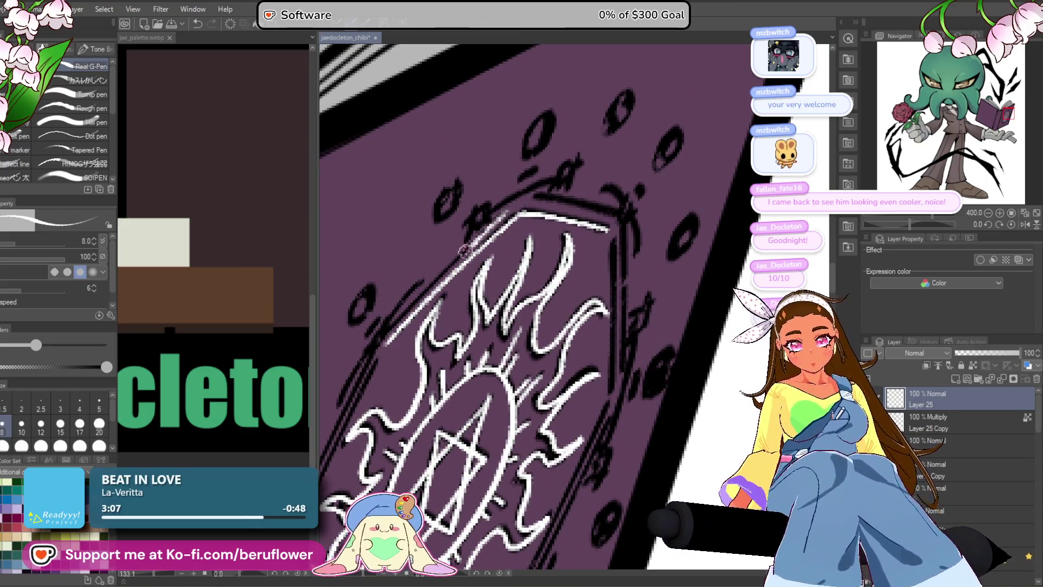
left_click_drag(376, 363, 450, 239)
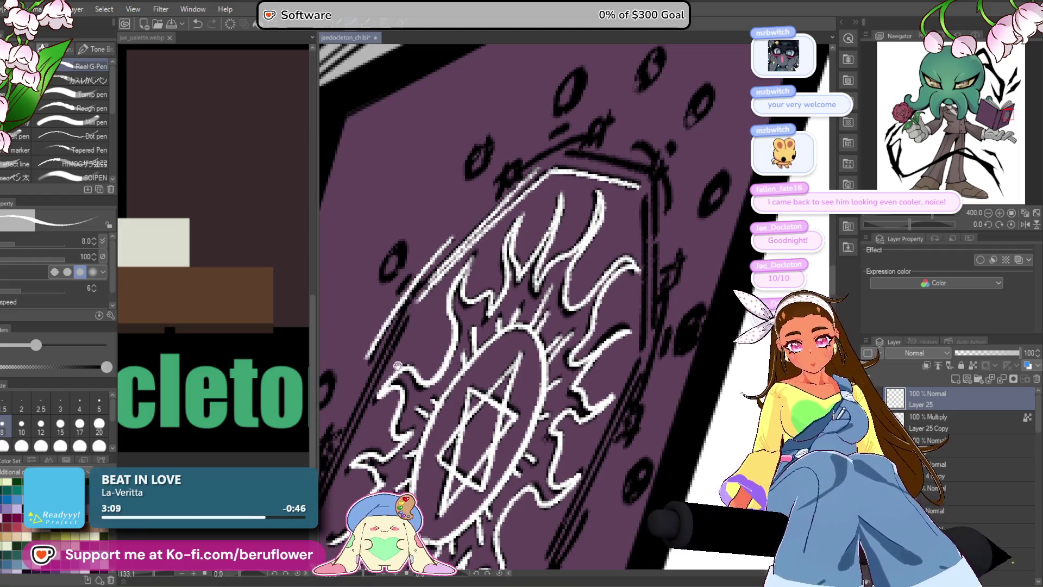
left_click_drag(398, 363, 460, 205)
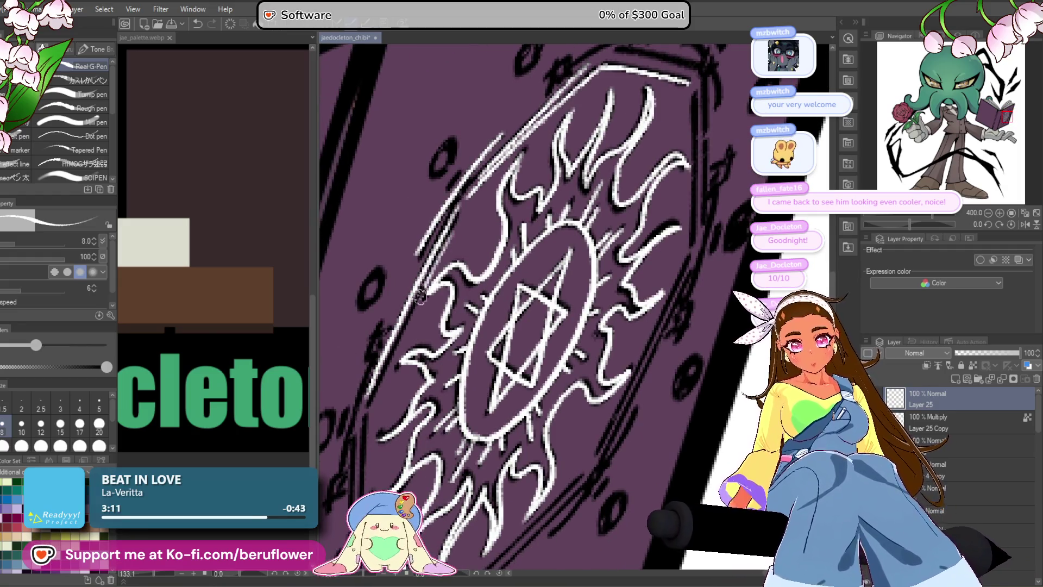
left_click_drag(359, 485, 433, 240)
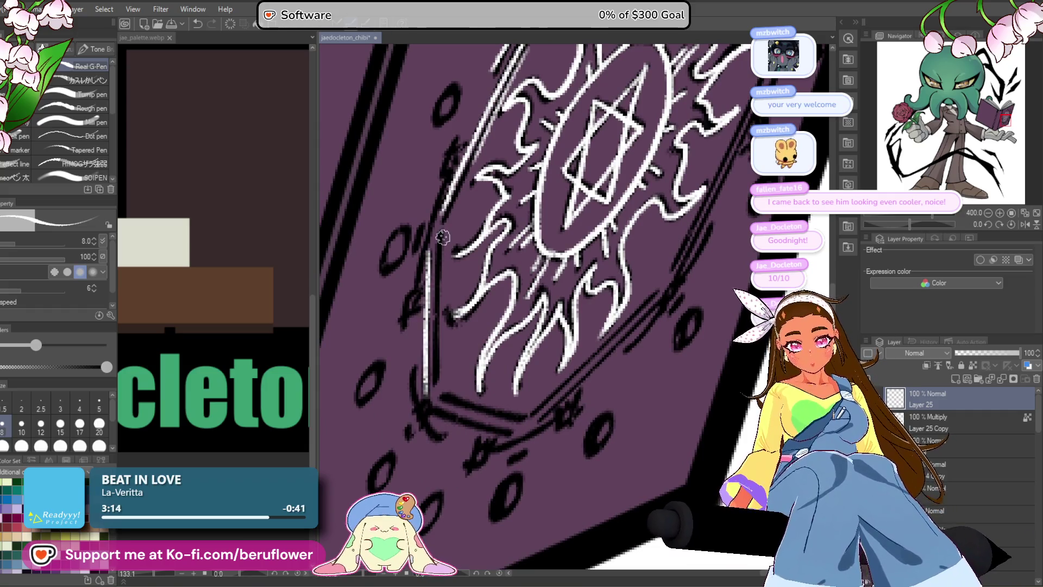
scroll(441, 353, "up", 2)
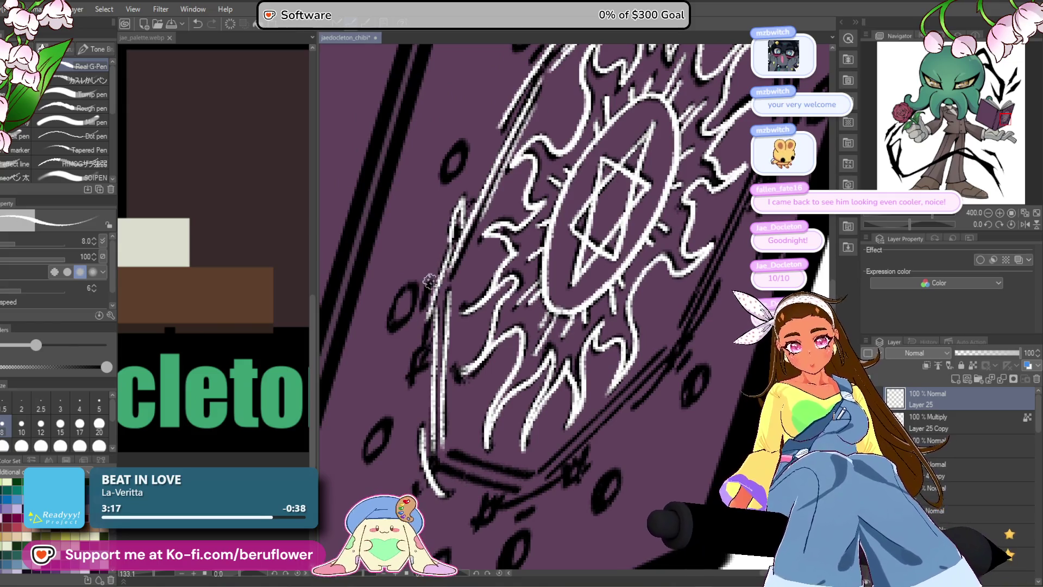
scroll(413, 348, "up", 4)
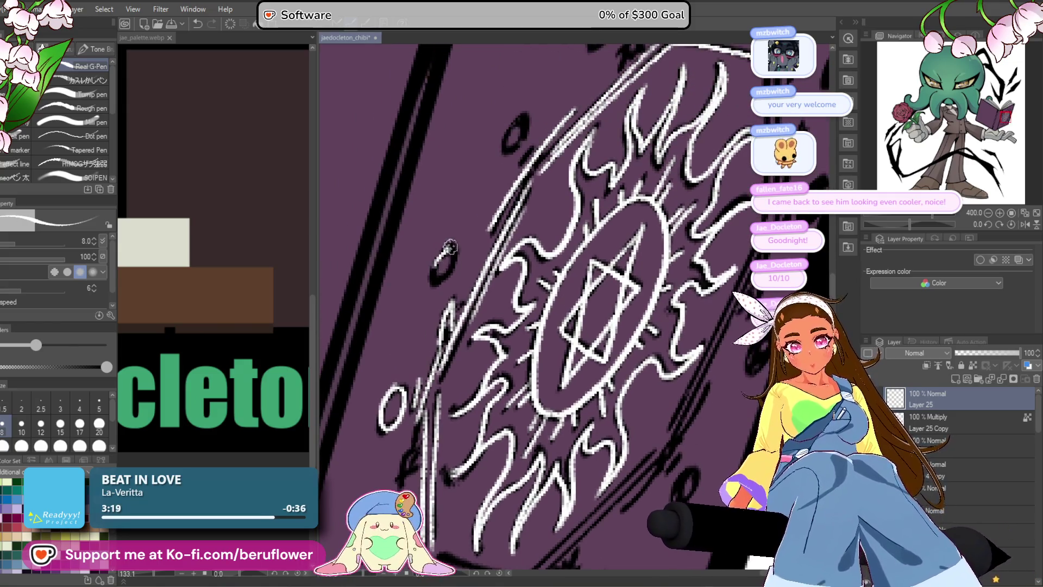
scroll(454, 237, "up", 5)
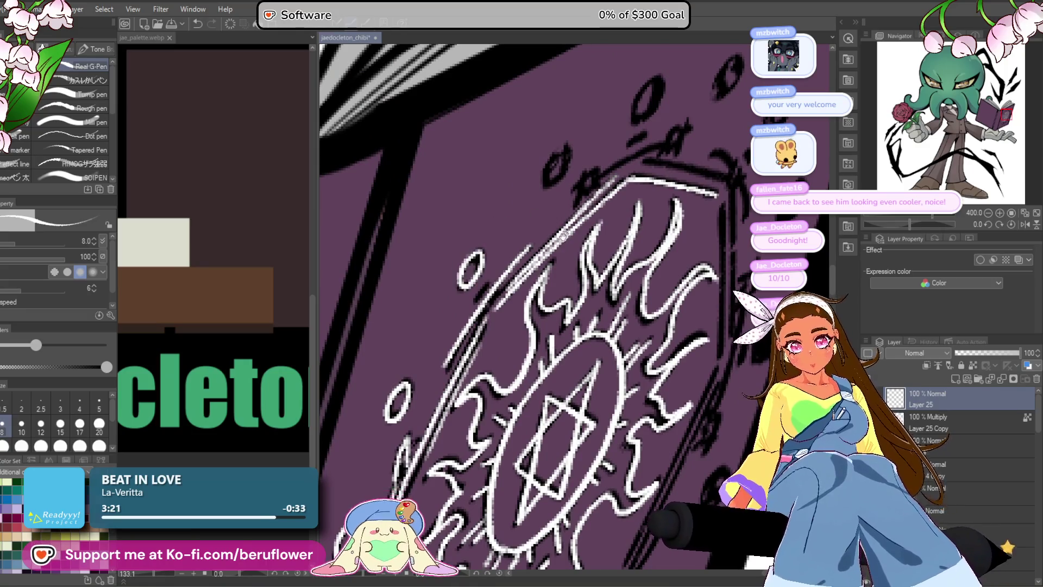
scroll(543, 236, "up", 4)
scroll(634, 232, "down", 1)
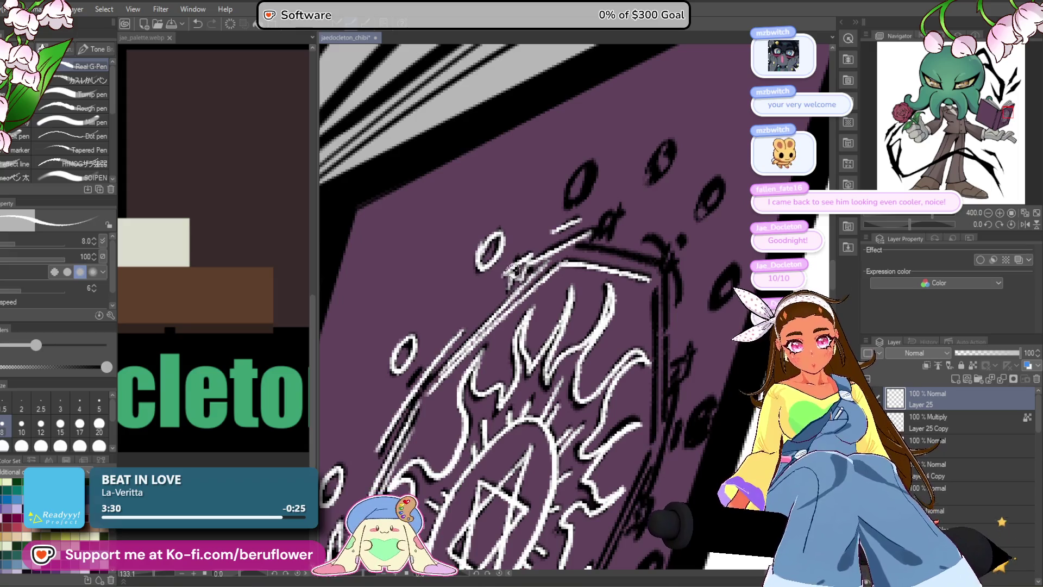
scroll(543, 268, "up", 2)
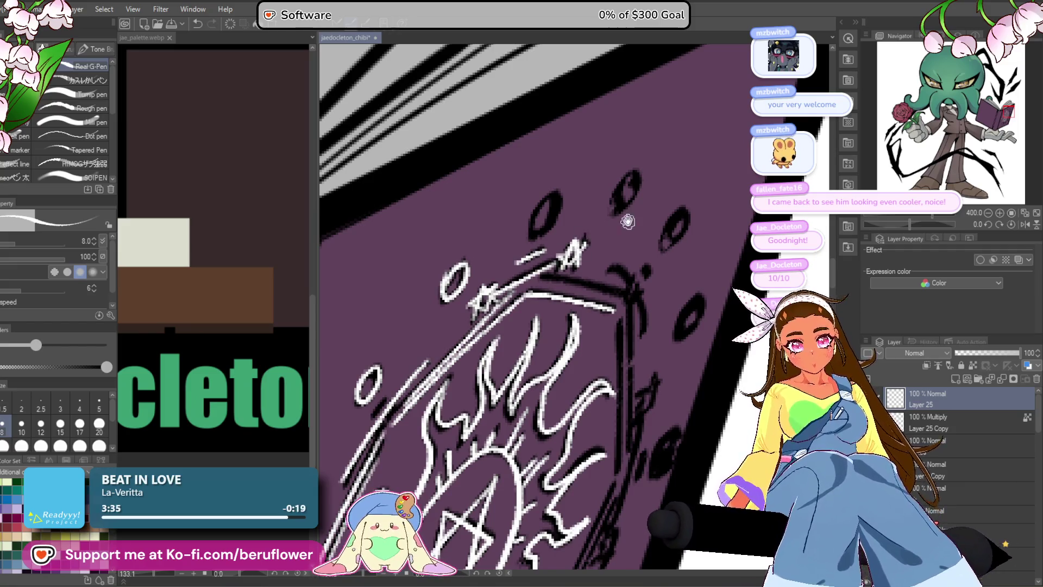
scroll(628, 221, "up", 1)
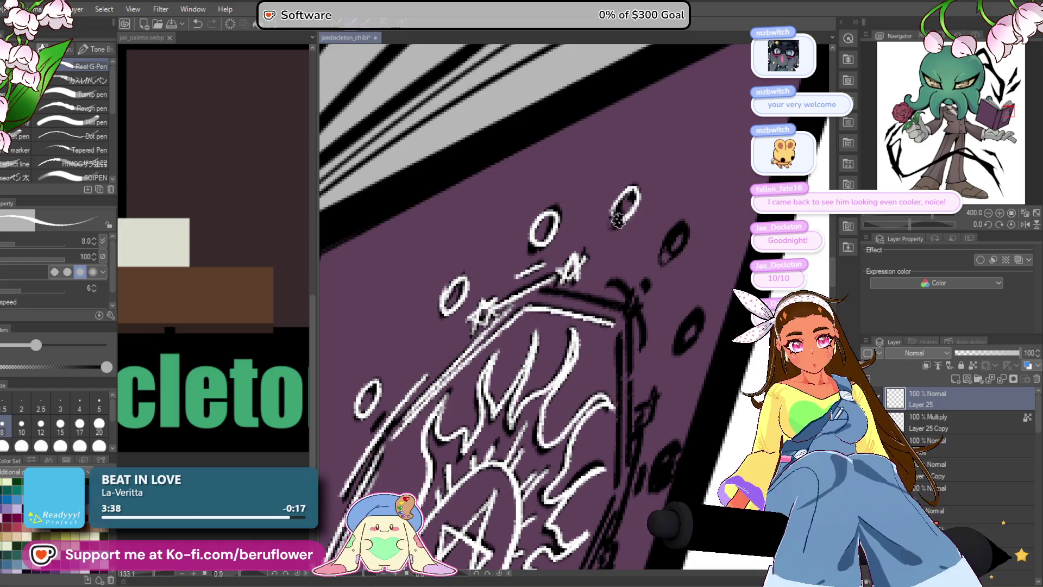
scroll(619, 220, "right", 3)
scroll(633, 248, "right", 2)
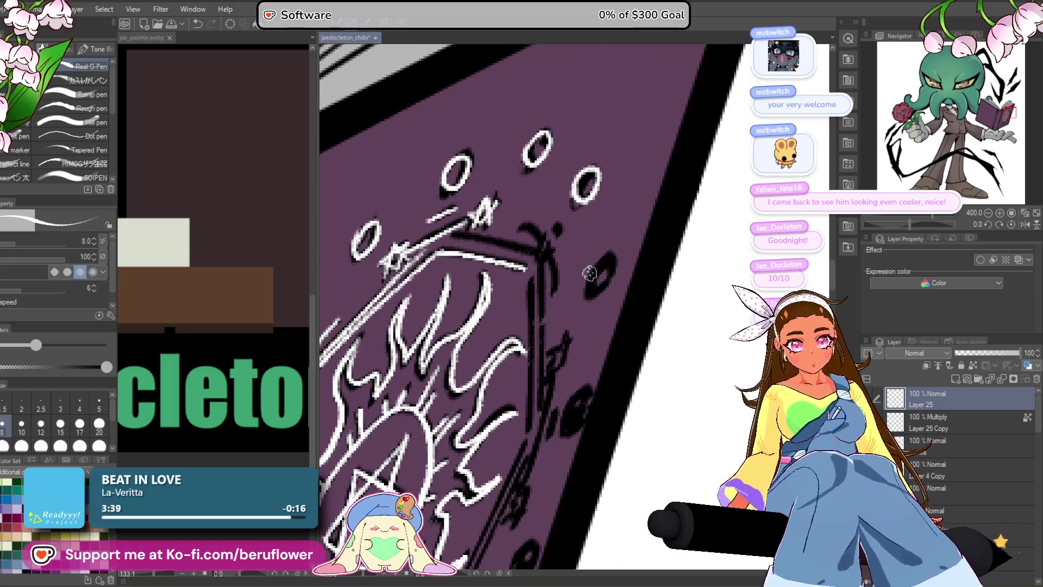
scroll(592, 258, "down", 5)
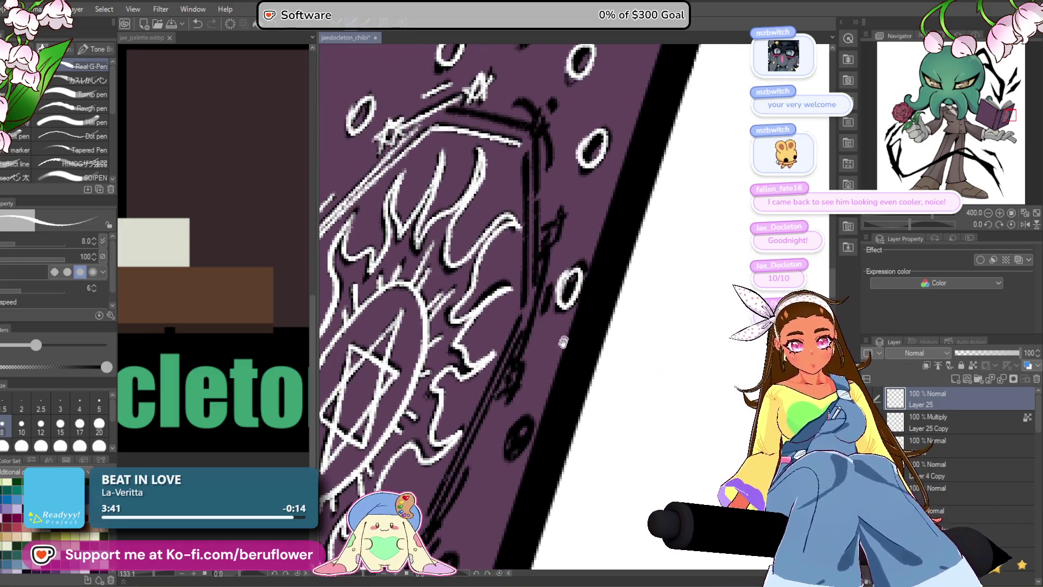
scroll(567, 331, "down", 2)
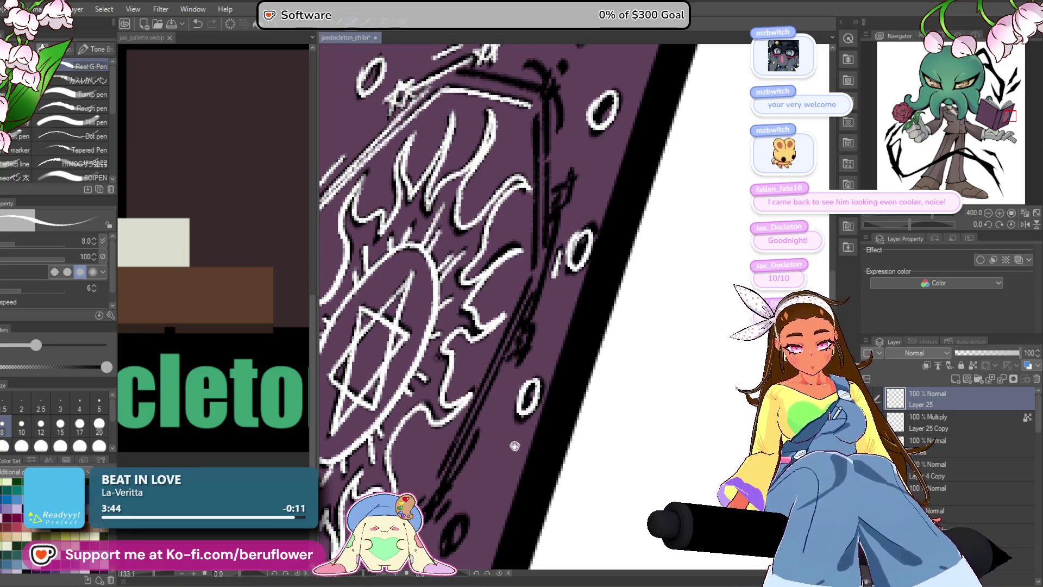
scroll(530, 391, "down", 5)
scroll(544, 342, "down", 5)
- Retrace the small black edge ovals in white on Layer 25
mouse_move(565, 325)
left_mouse_down()
mouse_move(576, 342)
mouse_move(544, 350)
left_mouse_up()
scroll(470, 374, "left", 3)
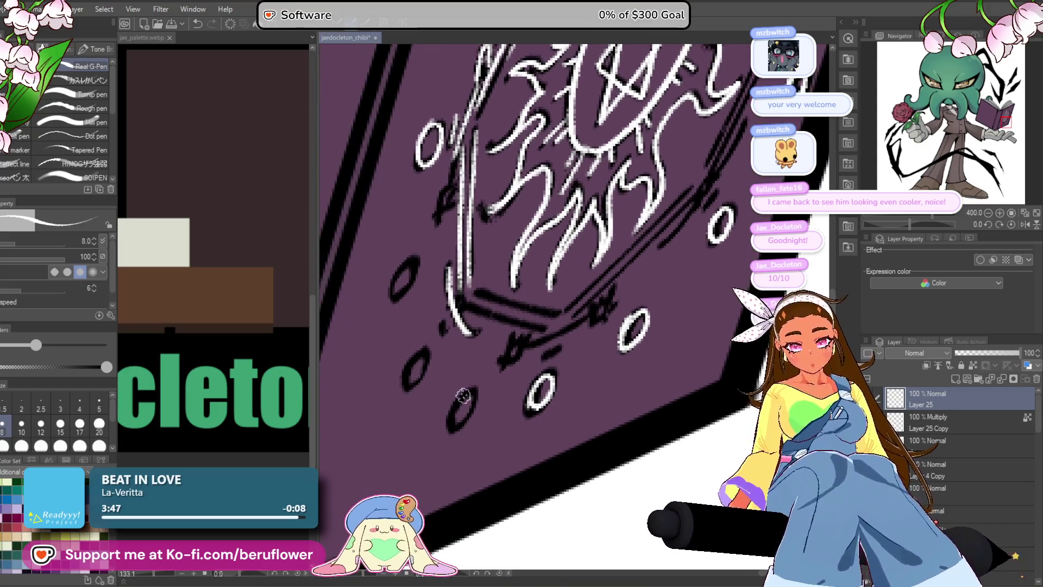
scroll(451, 402, "up", 2)
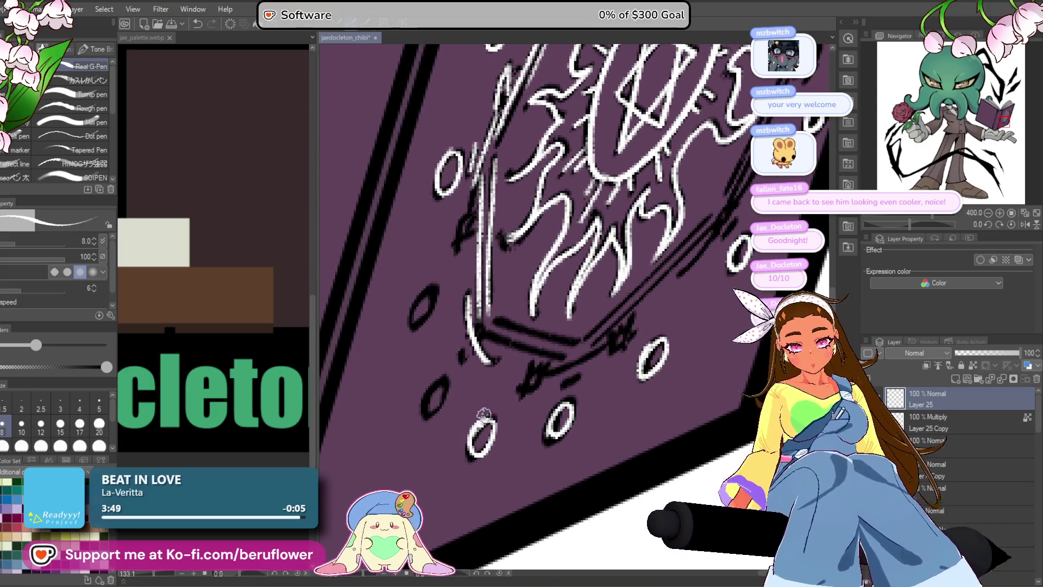
scroll(434, 383, "up", 3)
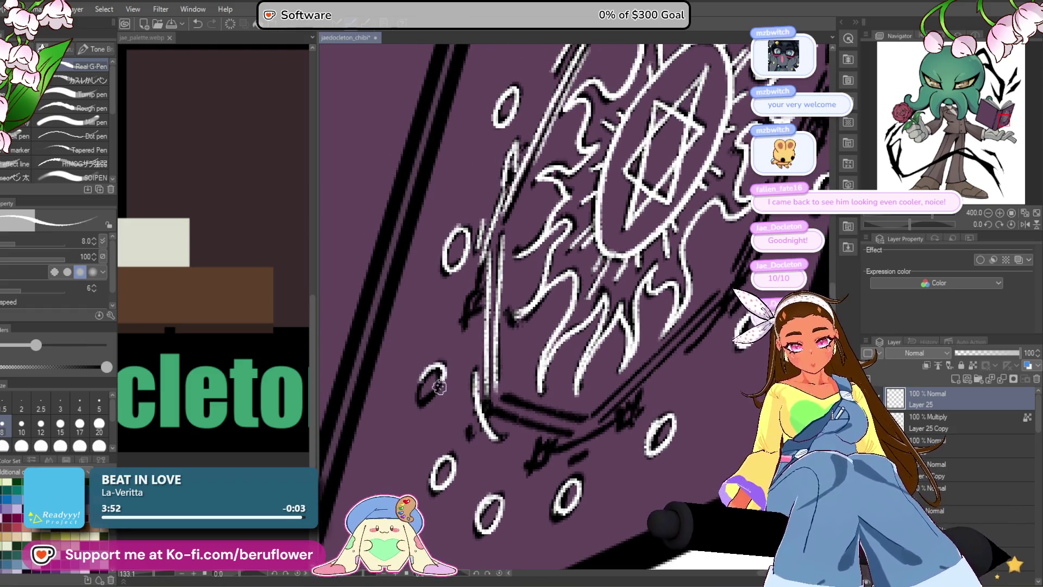
scroll(505, 257, "up", 2)
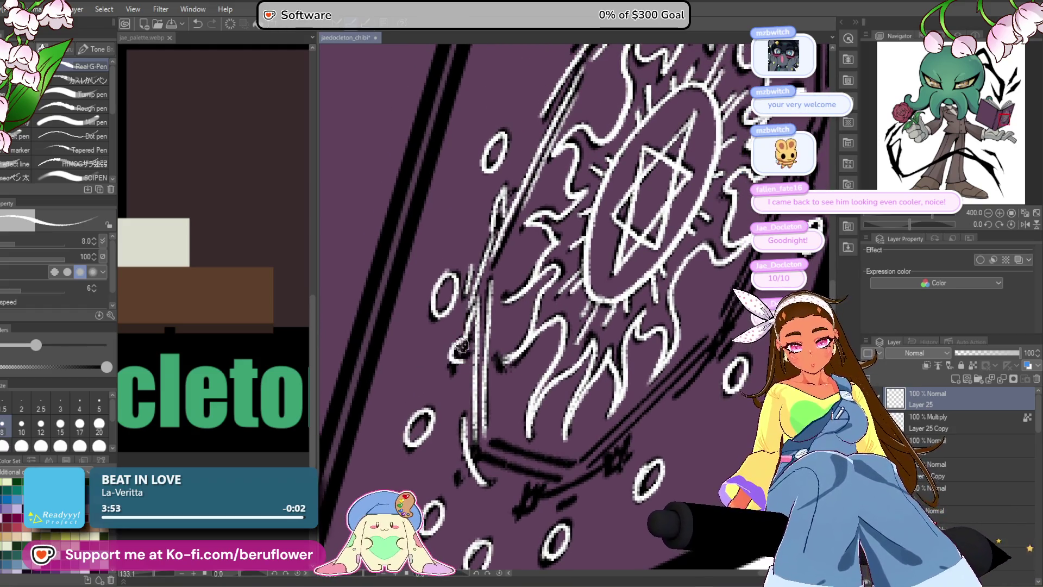
scroll(490, 382, "down", 10)
left_click(930, 465)
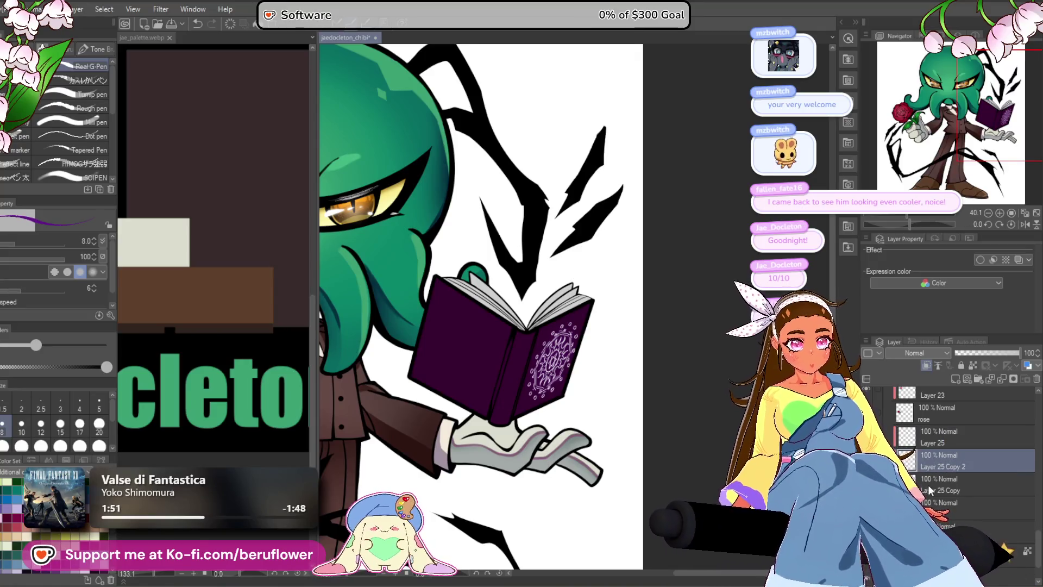
- Delete the earlier Layer 25 Copy 2 emblem layer
right_click(944, 459)
left_click(971, 409)
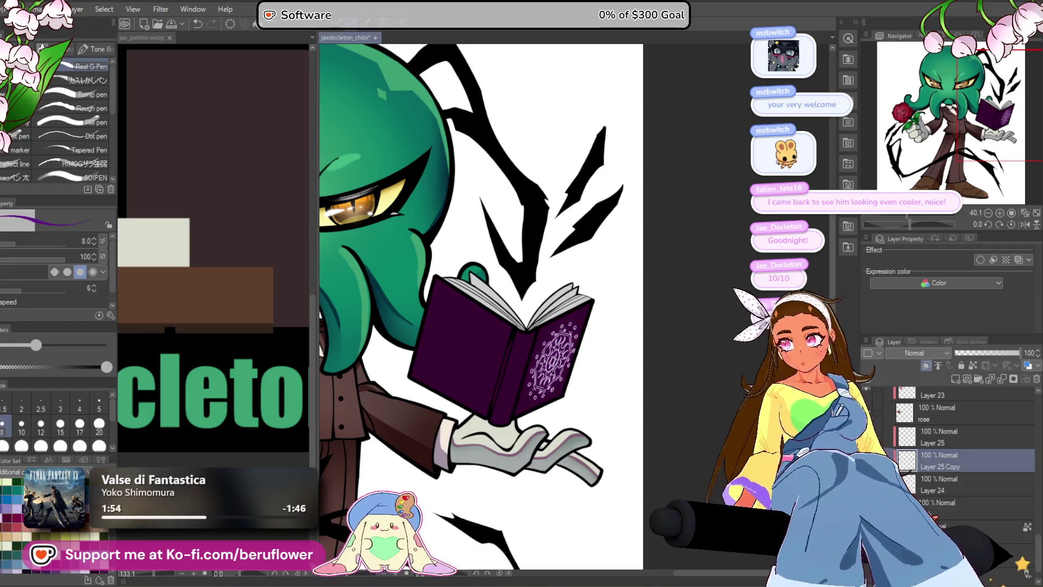
scroll(472, 305, "right", 1)
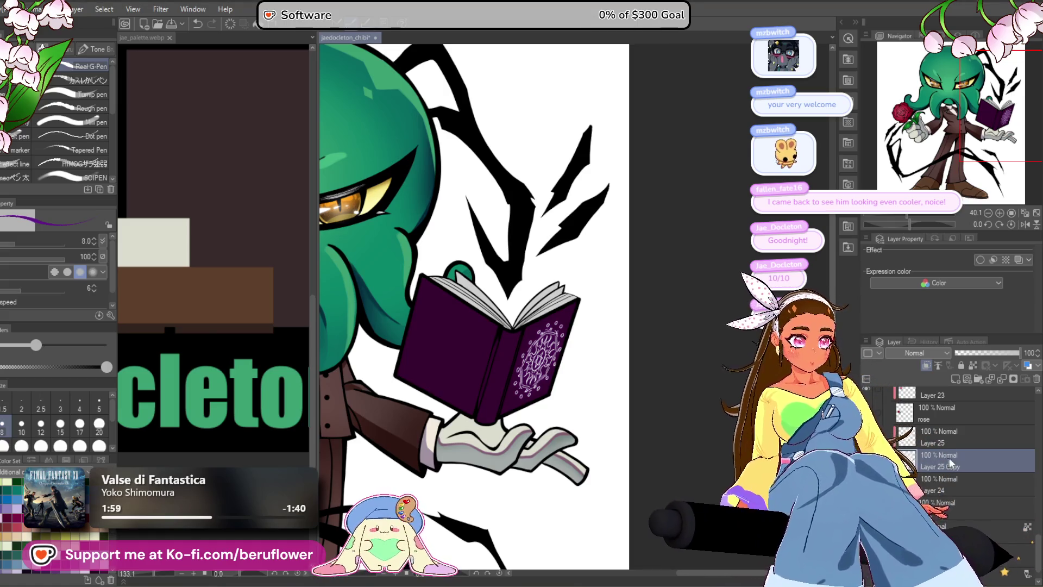
scroll(630, 380, "up", 3)
left_click_drag(712, 386, 638, 386)
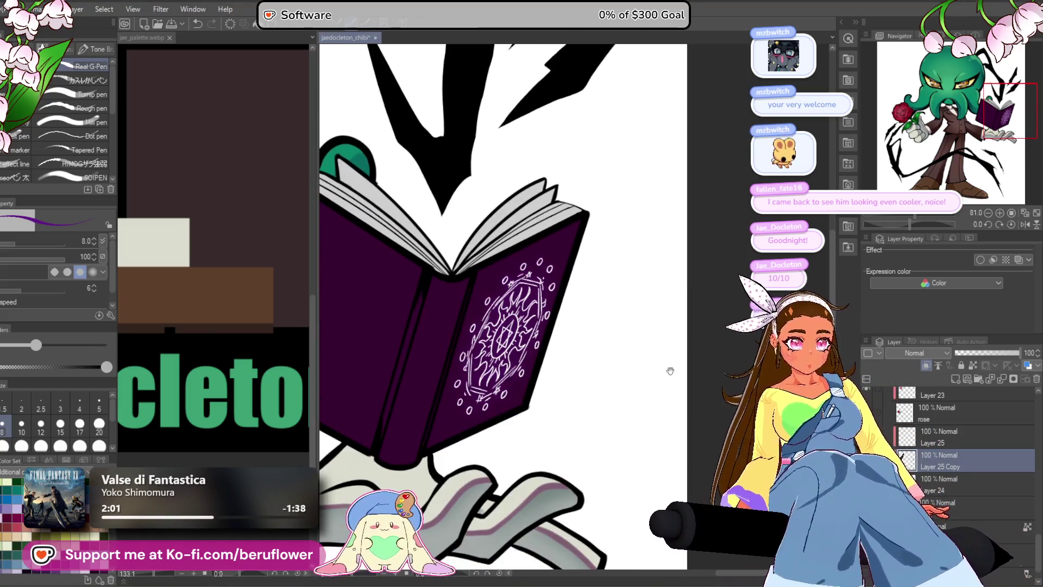
- Duplicate Layer 25's white emblem using Ctrl+C and Ctrl+V
left_click(945, 441)
key("ctrl+c")
key("ctrl+v")
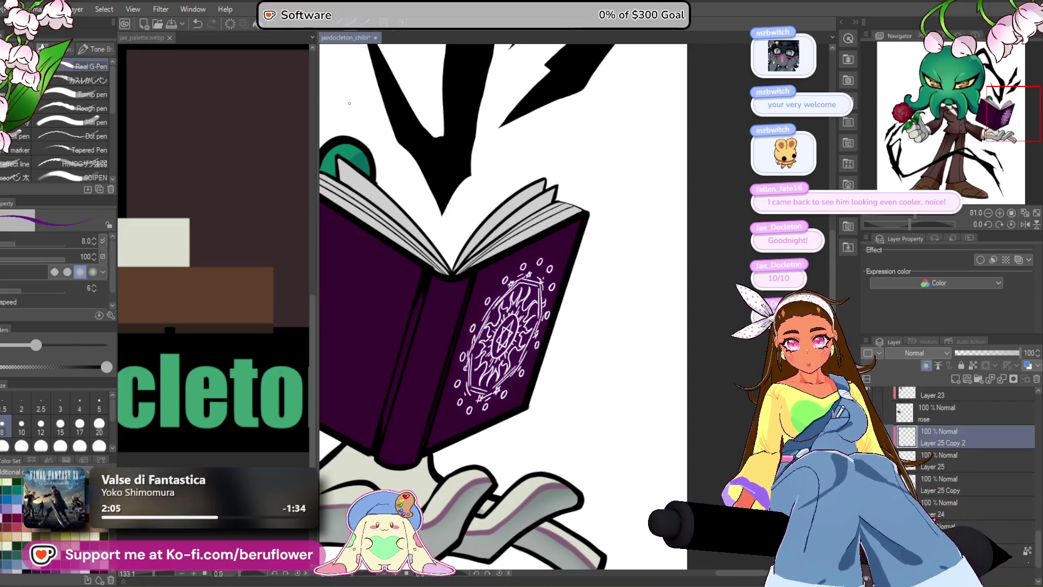
left_click(193, 9)
- Apply a Gaussian blur to the emblem copy layer
mouse_move(161, 9)
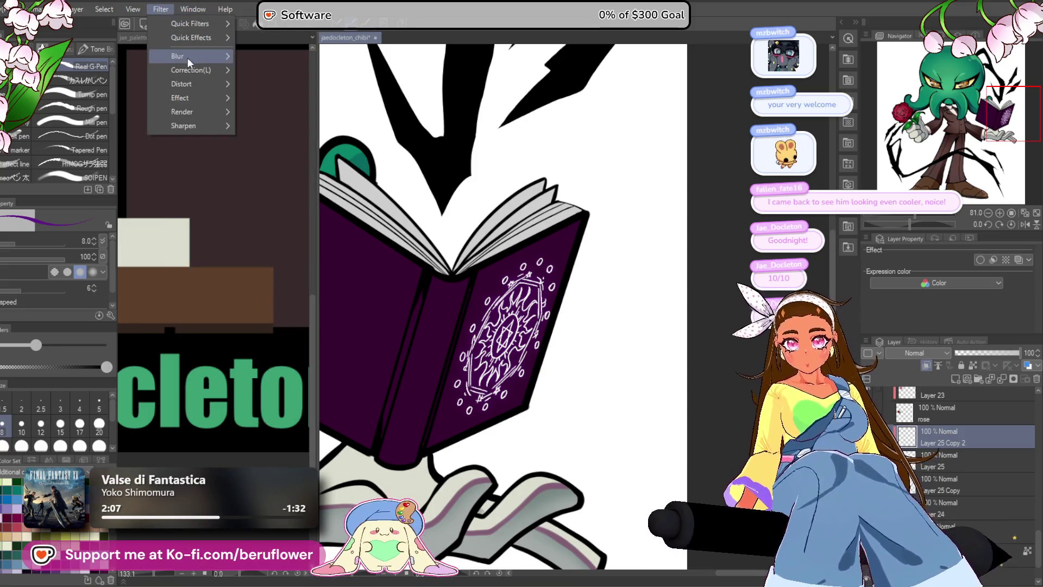
mouse_move(195, 59)
left_click(278, 89)
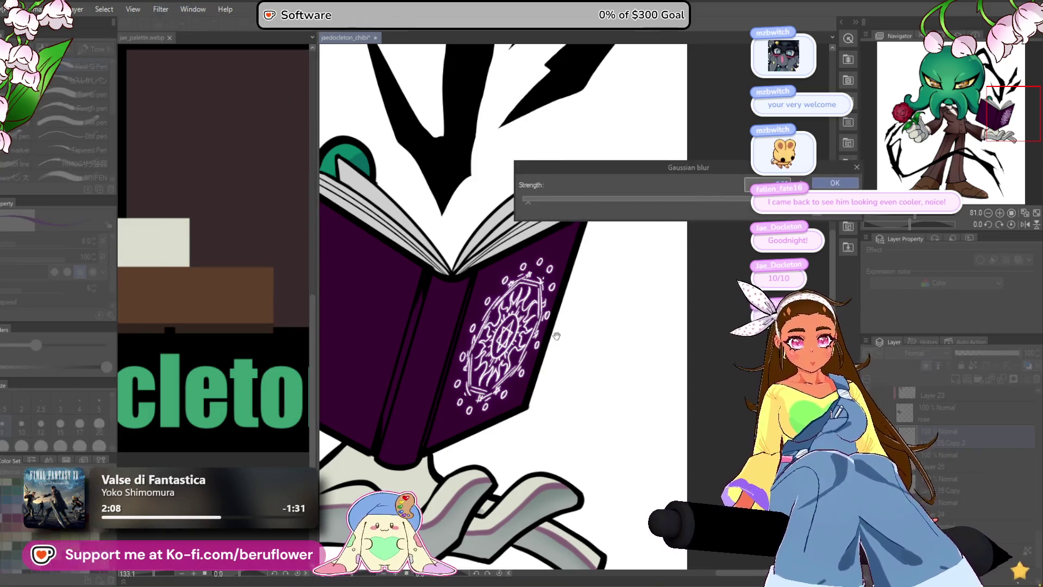
scroll(435, 163, "up", 2)
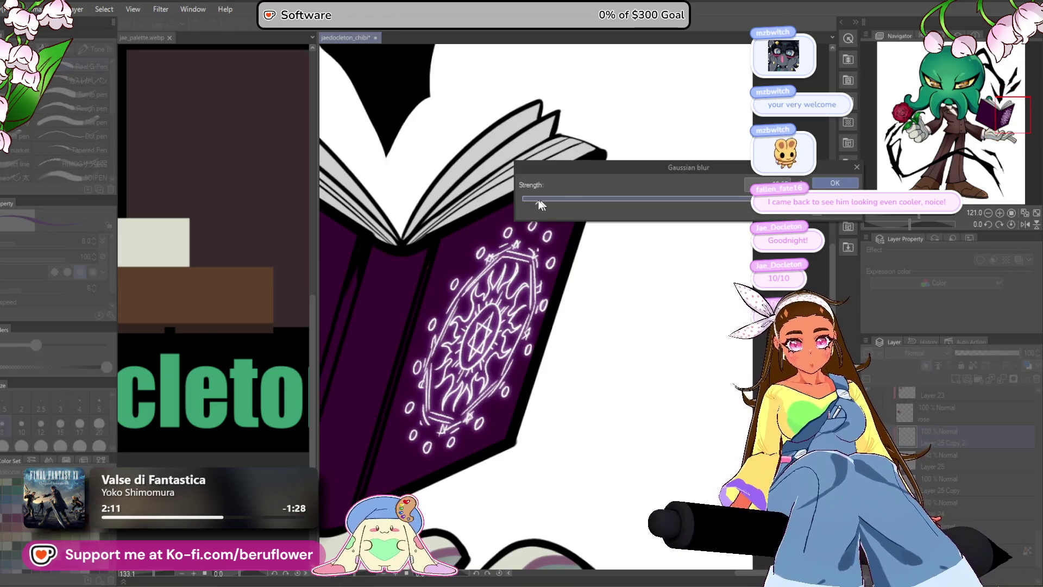
left_click(835, 183)
- Move the blurred copy below Layer 25 and set its opacity to 64
key("ctrl+bracketleft")
left_click_drag(982, 353, 998, 353)
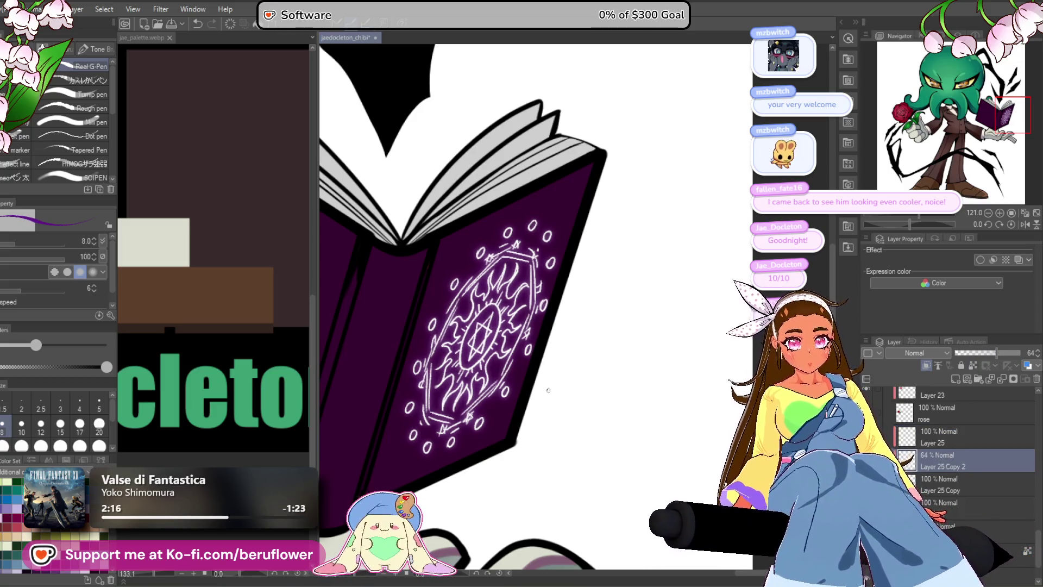
scroll(549, 389, "down", 5)
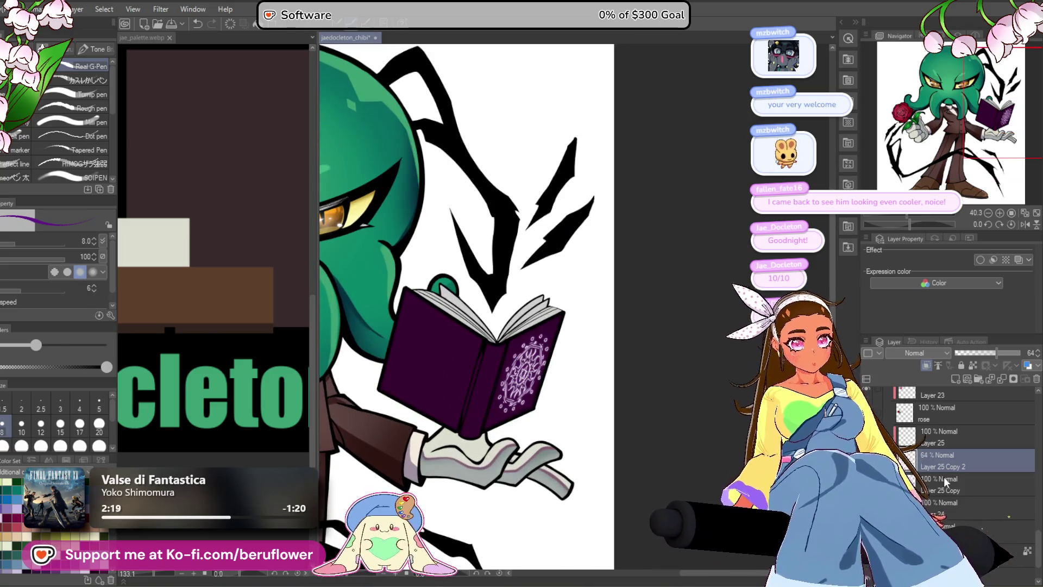
left_click(951, 436)
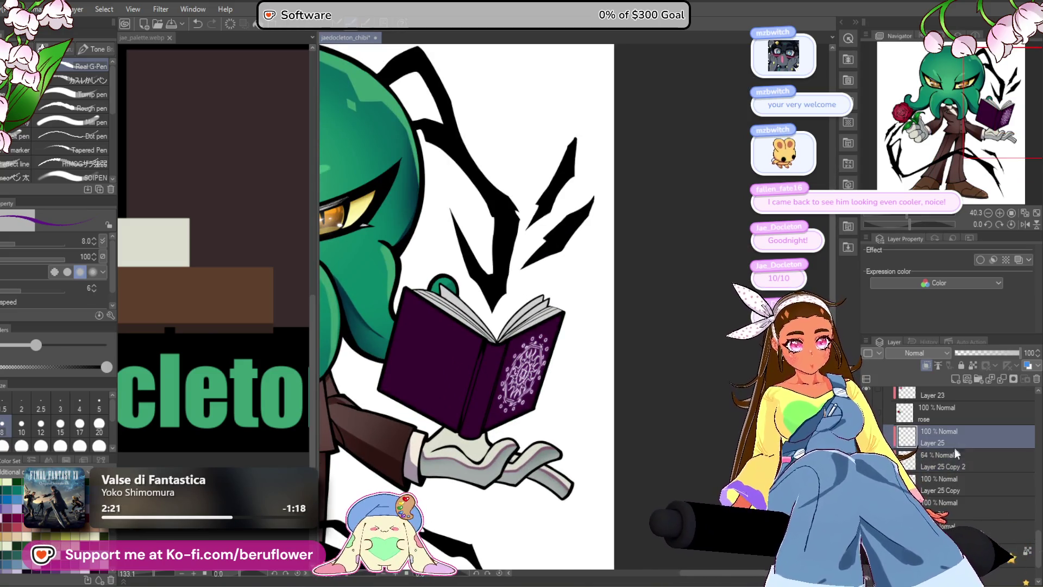
- Save the file with Ctrl+S and select the lowest visible layer
scroll(560, 411, "down", 4)
scroll(560, 412, "up", 3)
key("ctrl+s")
left_click_drag(560, 411, 574, 379)
left_click(956, 530)
scroll(511, 407, "up", 3)
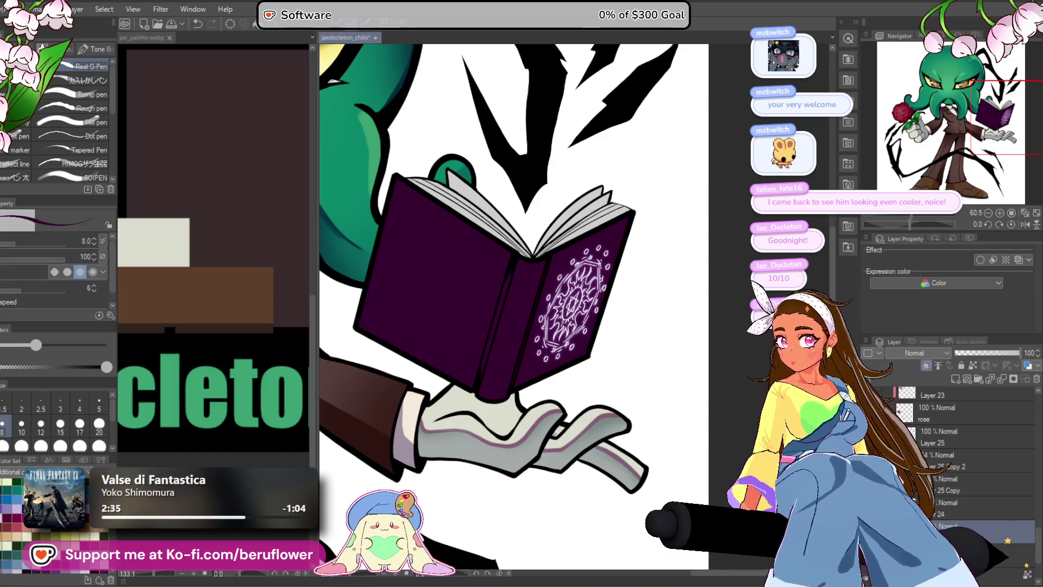
- Pick the Wizard papers decoration brush in dark purple and add Layer 27 above shines
left_click(70, 175)
left_click(70, 177)
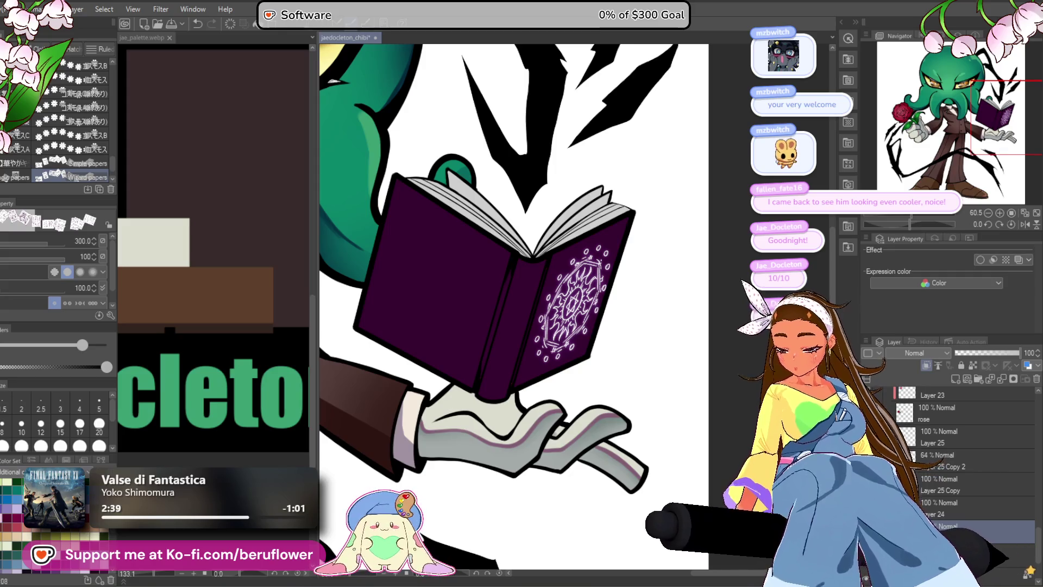
key("ctrl+shift+c")
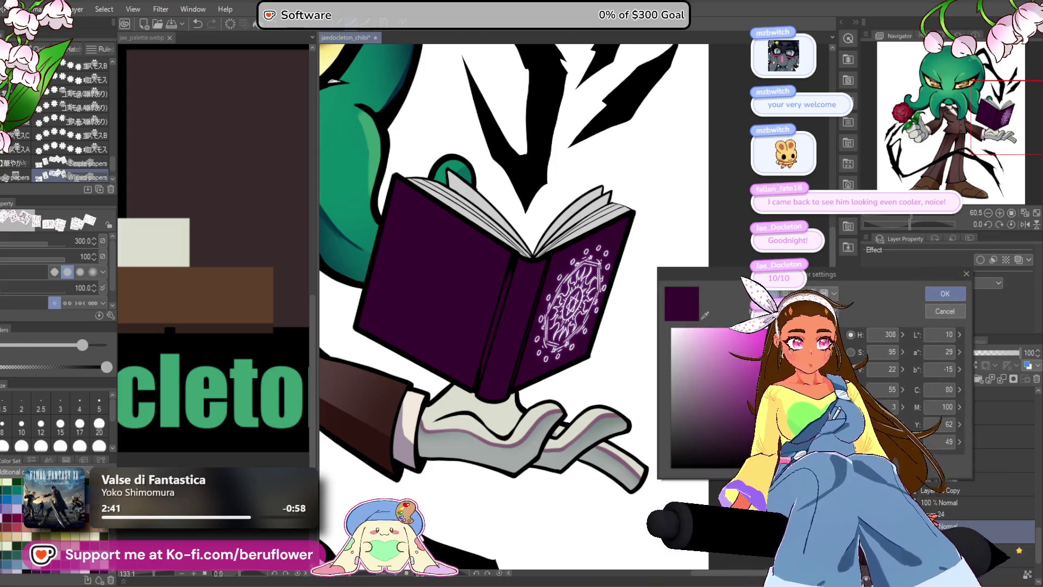
left_click(945, 293)
scroll(911, 472, "down", 5)
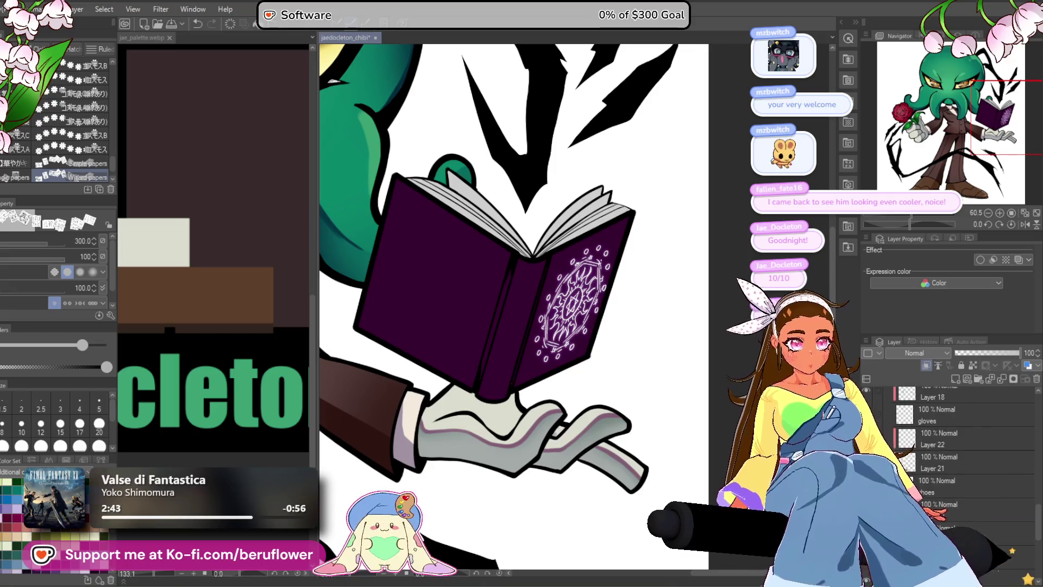
left_click(954, 379)
scroll(633, 341, "down", 3)
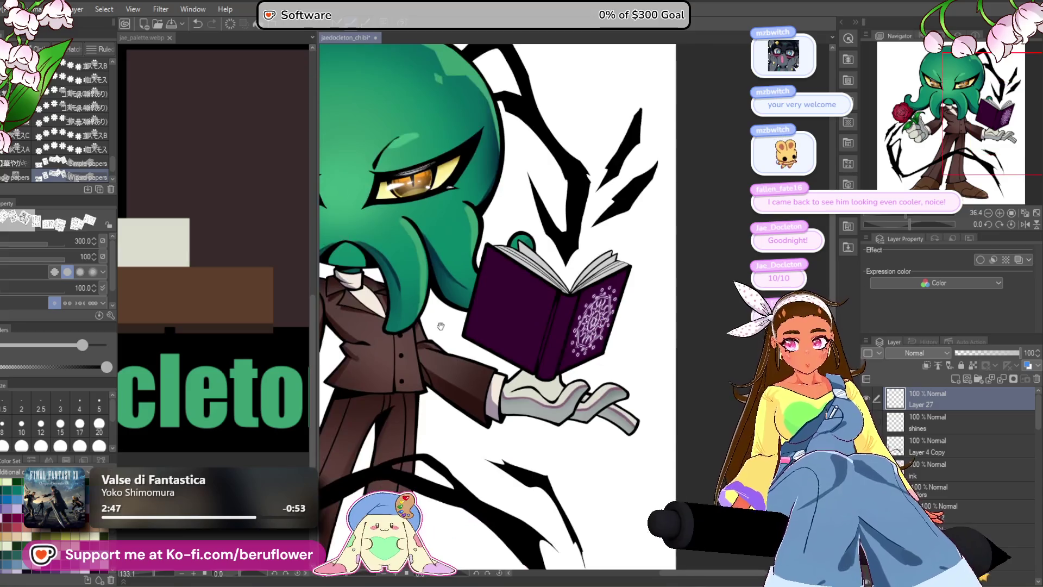
- Test a trail of paper sheets past the rose and two stamps, undoing them
mouse_move(632, 341)
left_mouse_down()
mouse_move(725, 443)
mouse_move(747, 451)
left_mouse_up()
left_click_drag(440, 288, 427, 467)
mouse_move(495, 531)
left_mouse_down()
mouse_move(451, 346)
mouse_move(435, 375)
mouse_move(459, 413)
mouse_move(543, 427)
mouse_move(647, 341)
left_mouse_up()
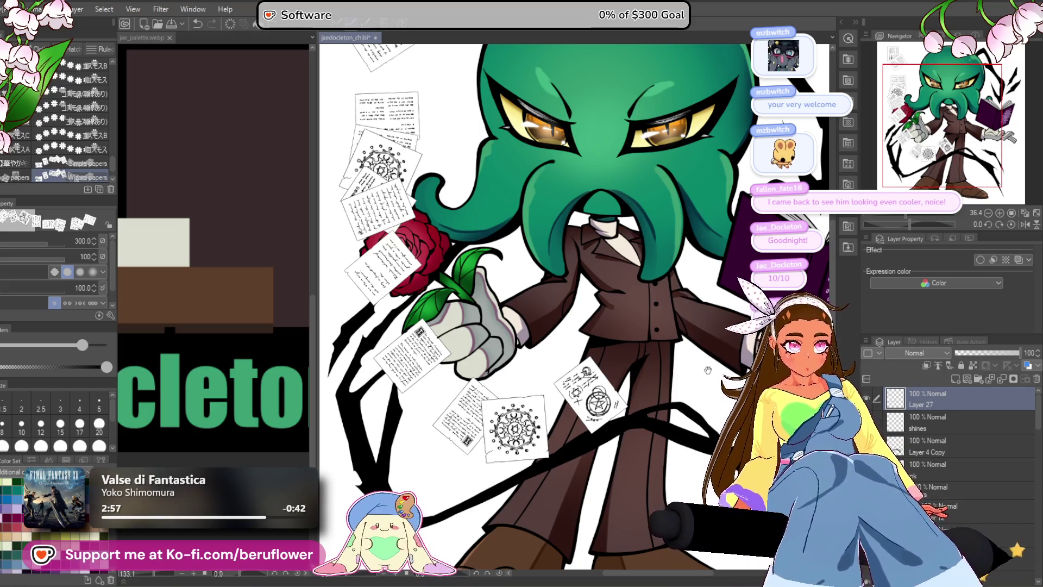
left_click_drag(703, 448, 584, 418)
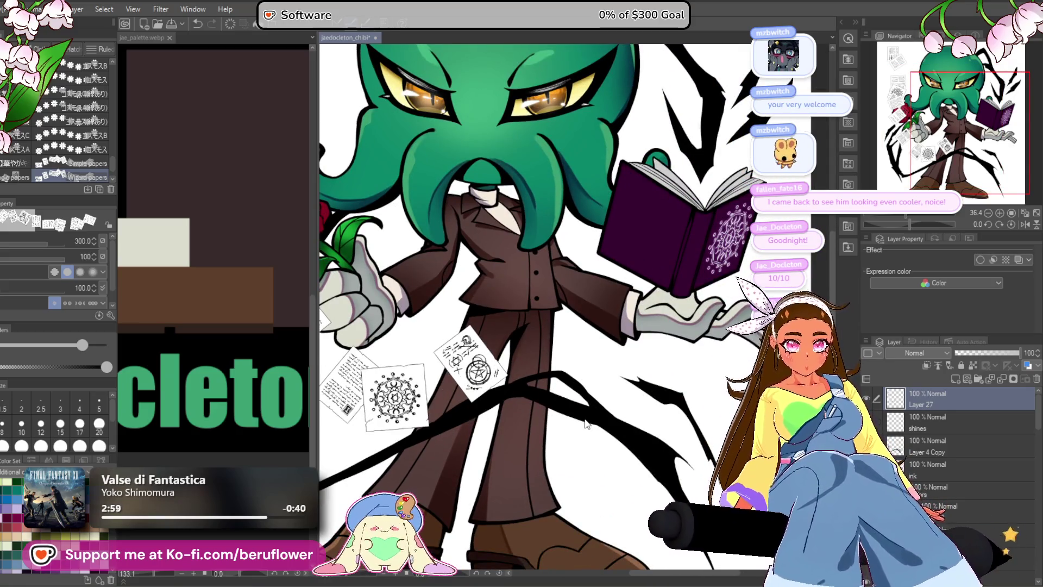
mouse_move(441, 372)
left_mouse_down()
mouse_move(521, 375)
mouse_move(539, 387)
left_mouse_up()
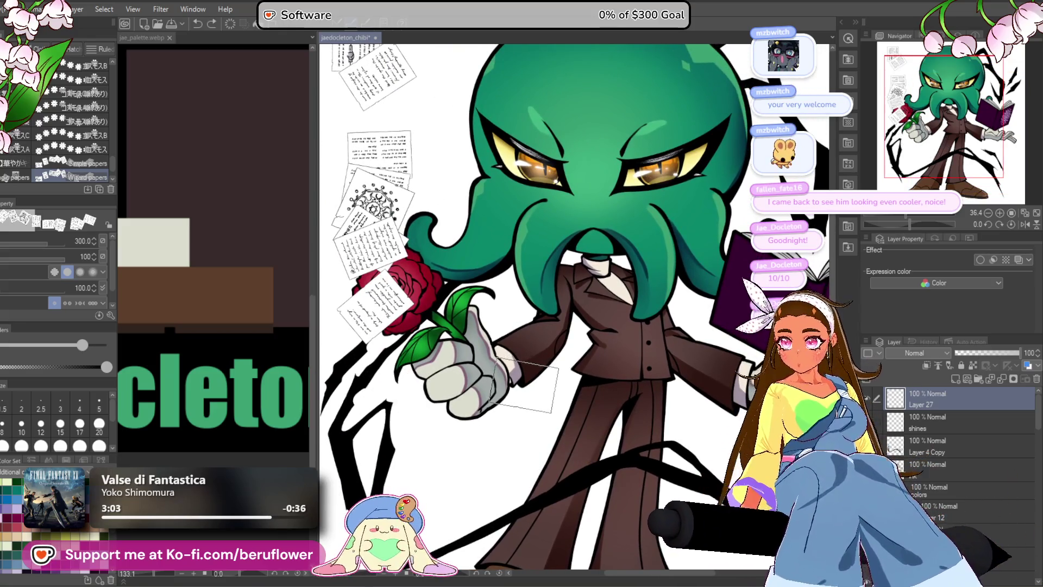
key("ctrl+z")
left_click(445, 168)
left_click(482, 388)
key("ctrl+z")
key("ctrl+z")
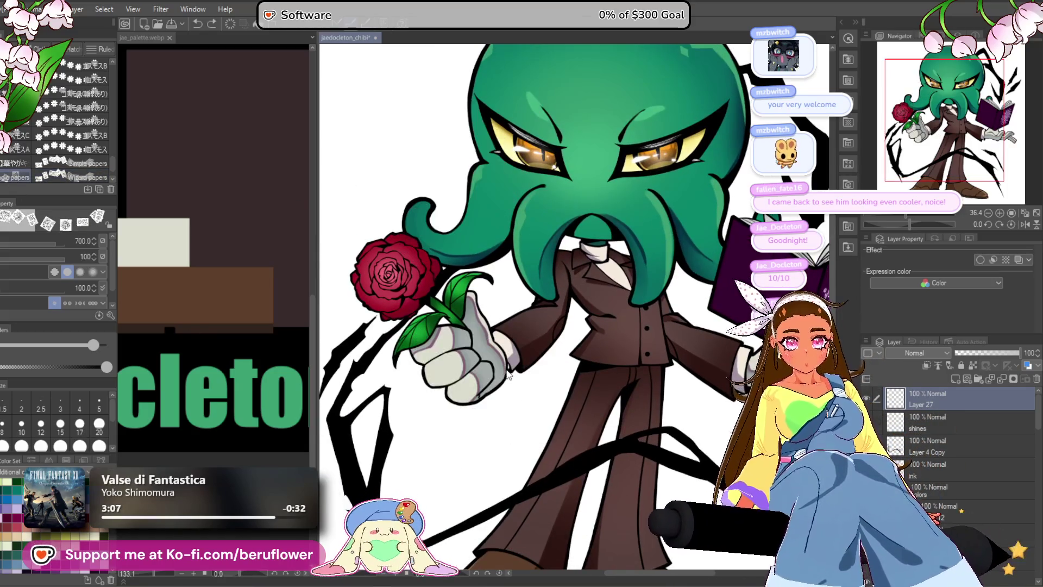
scroll(459, 332, "down", 2)
- Stamp four test sheets around the figure, then undo them and the rose trail
left_click(413, 131)
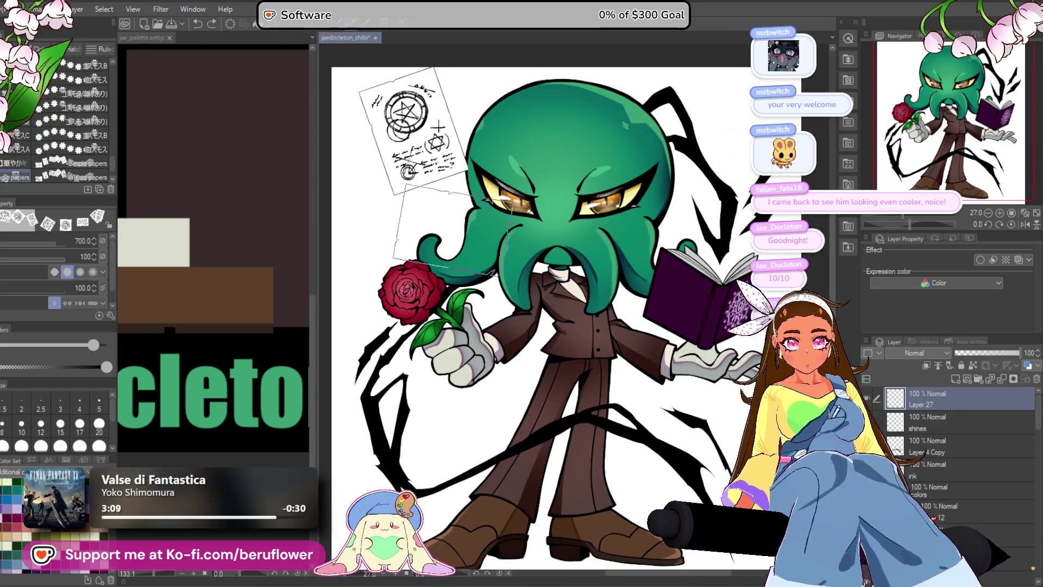
left_click(451, 310)
left_click(464, 442)
left_click(594, 312)
key("ctrl+z")
key("ctrl+z")
key("ctrl+z")
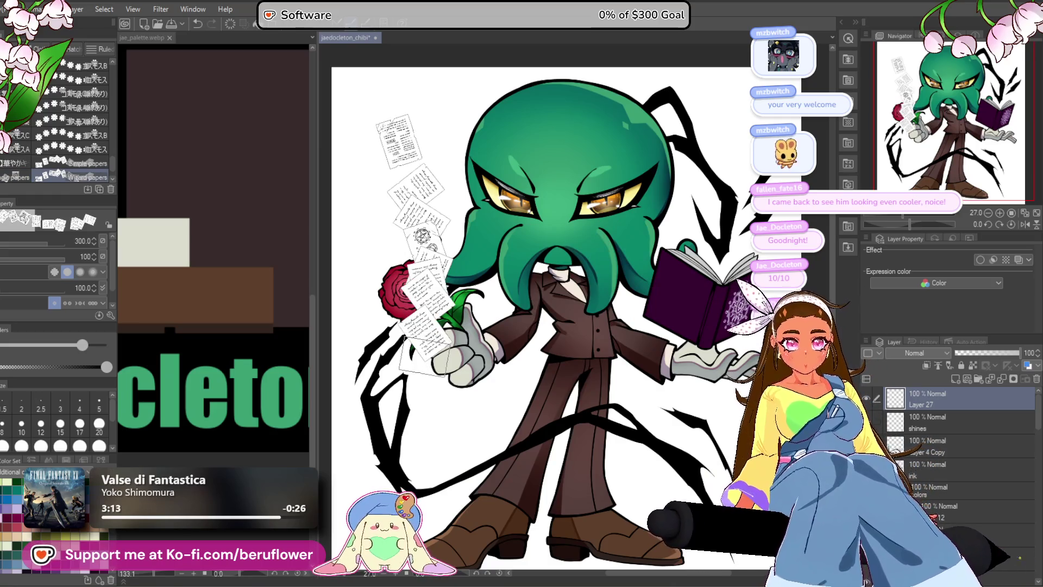
scroll(425, 350, "up", 2)
key("ctrl+z")
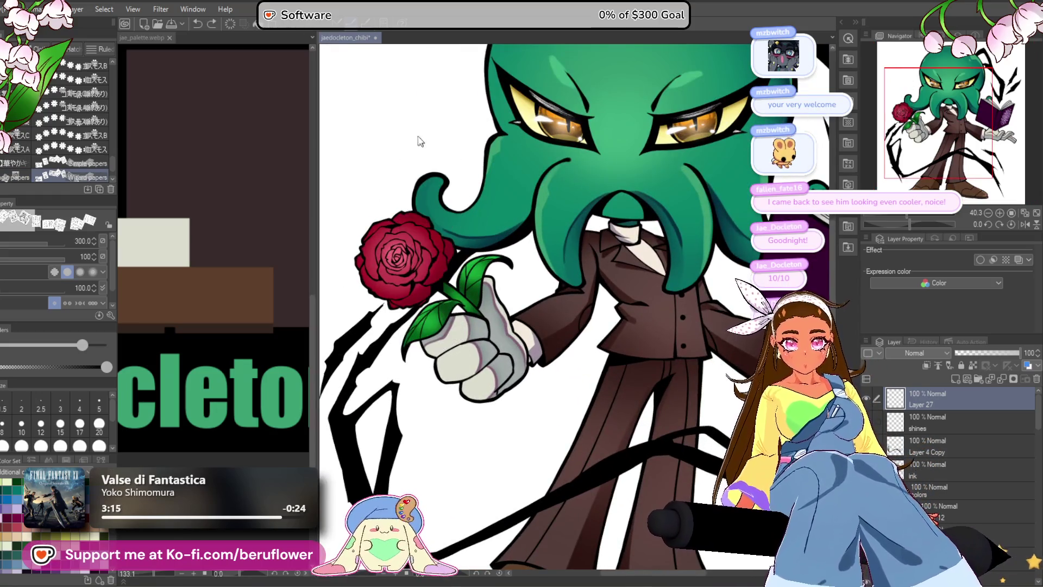
- Scatter handwritten sheets from the rose to the hand, across the jacket and trouser knee
left_click(411, 205)
left_click_drag(425, 274, 458, 402)
mouse_move(479, 458)
left_mouse_down()
mouse_move(442, 368)
mouse_move(397, 396)
left_mouse_up()
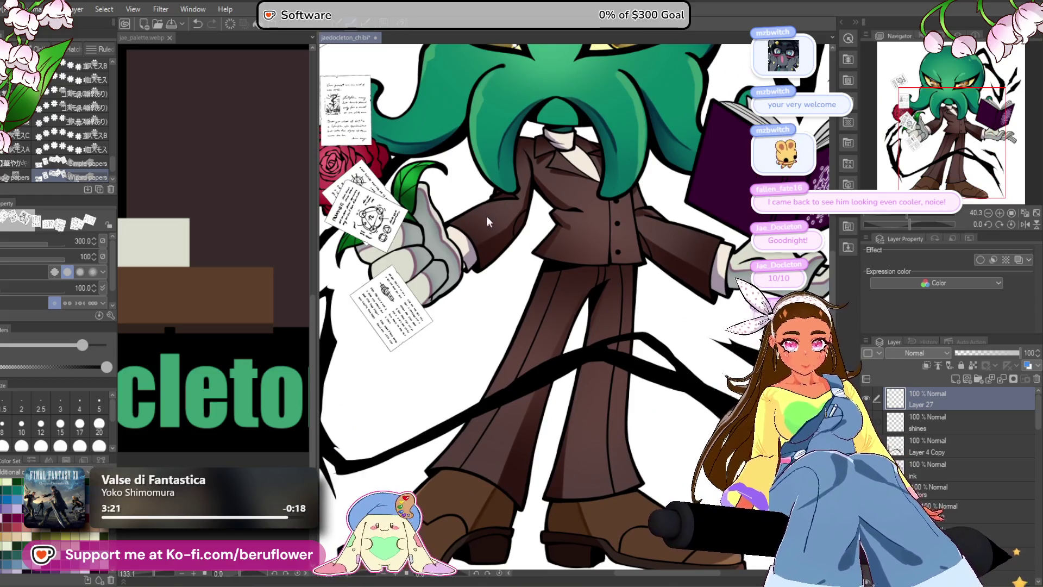
mouse_move(489, 191)
left_mouse_down()
mouse_move(510, 263)
mouse_move(492, 174)
mouse_move(510, 399)
left_mouse_up()
left_click_drag(530, 433, 572, 461)
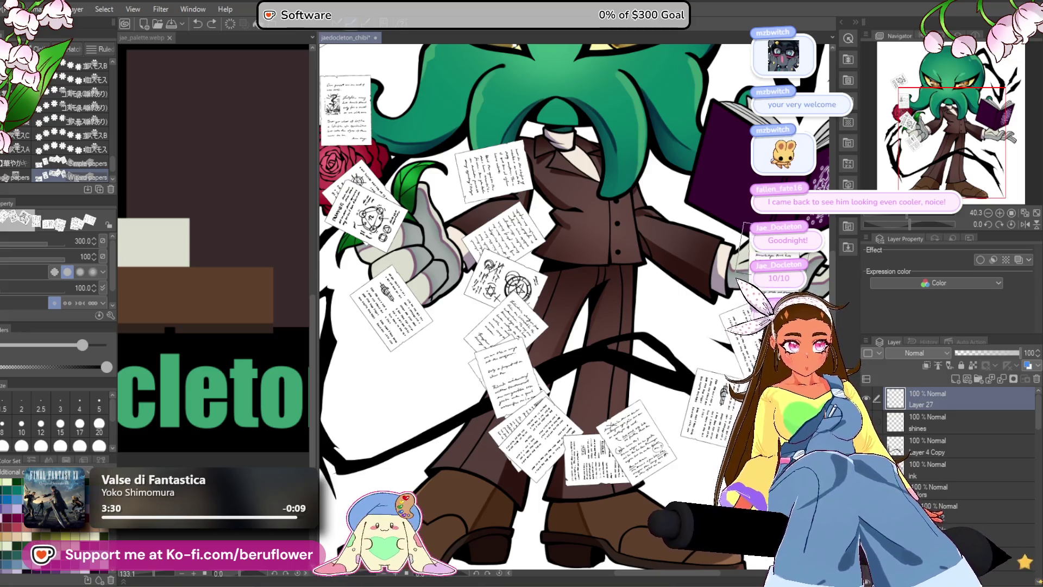
- Stamp sheets over the collar, in a column down to the button, and by the right hand
left_click_drag(618, 200, 532, 234)
left_click(526, 139)
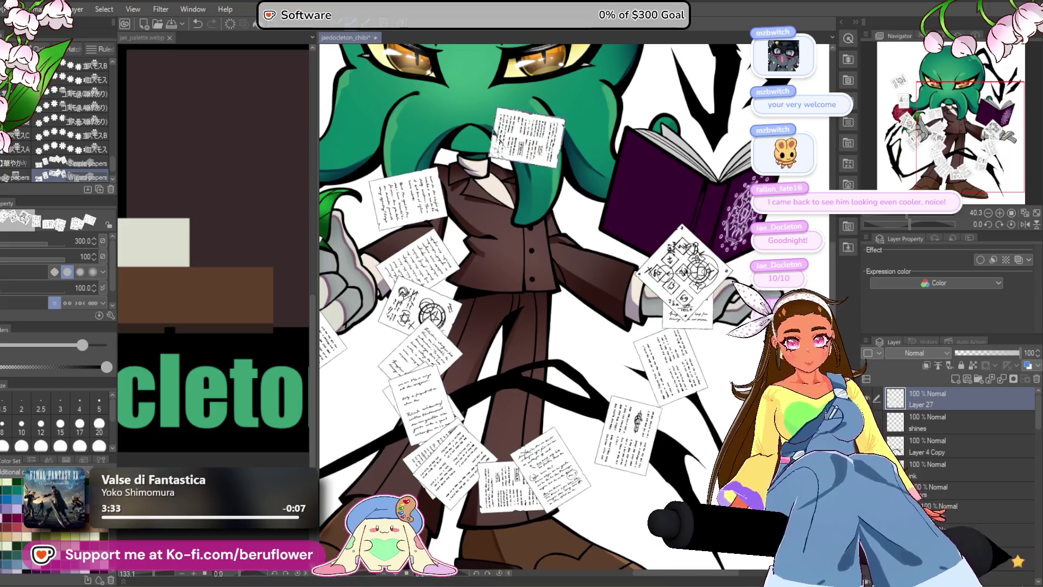
mouse_move(550, 185)
left_mouse_down()
mouse_move(539, 332)
mouse_move(548, 374)
mouse_move(611, 385)
left_mouse_up()
left_click_drag(625, 318, 671, 245)
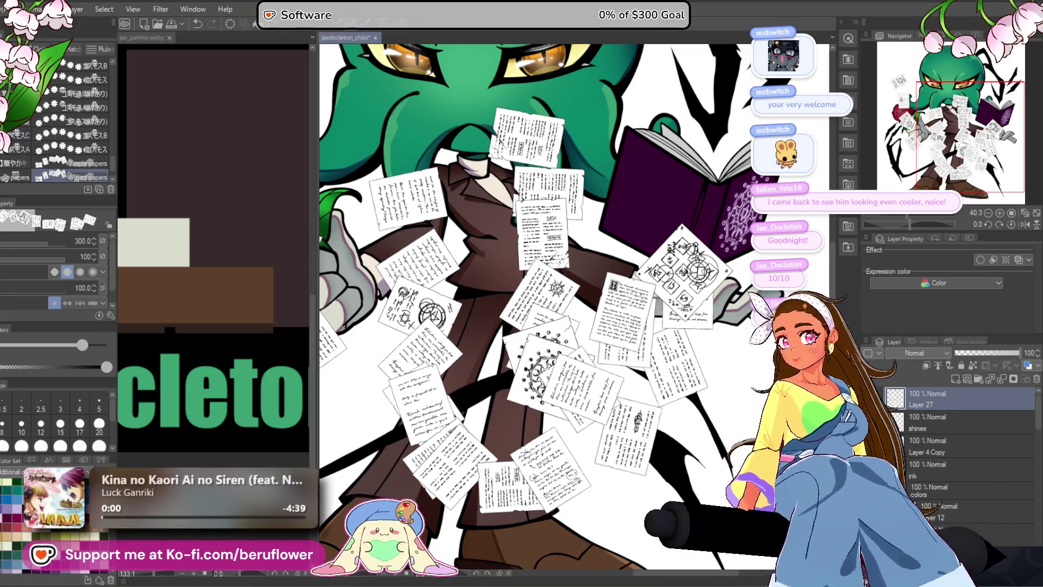
- Polyline-select one paper sheet, then deselect it
key("m")
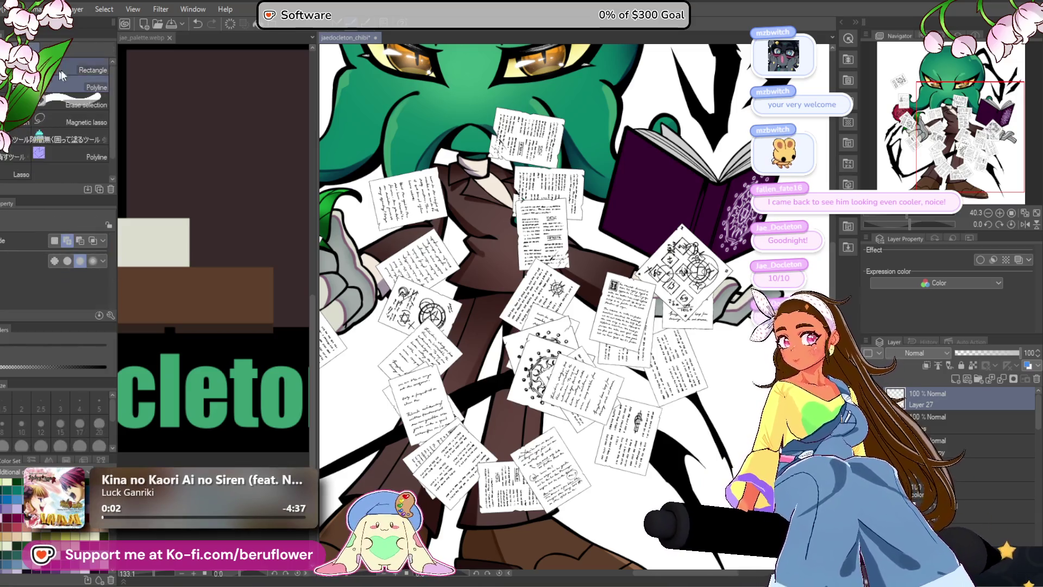
scroll(474, 230, "up", 5)
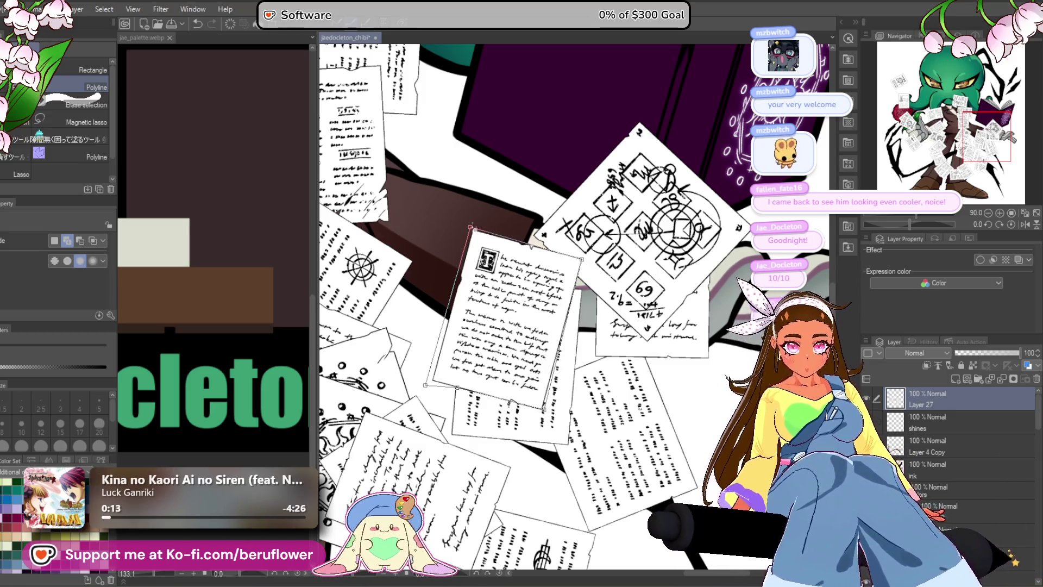
left_click(471, 227)
scroll(532, 346, "down", 5)
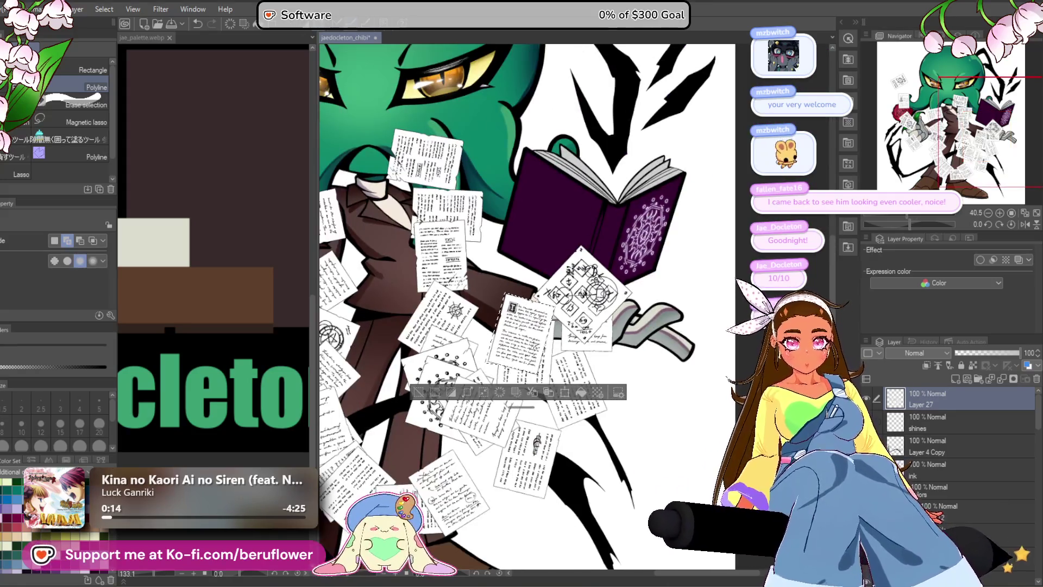
scroll(518, 331, "up", 2)
key("ctrl+d")
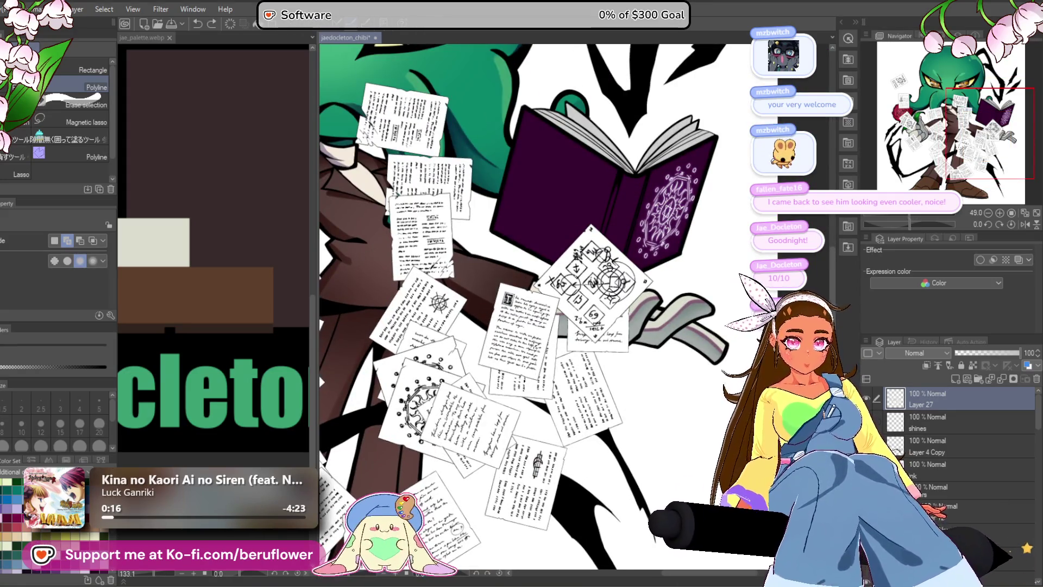
- Copy the note sheet by the collar onto its own layer and delete Layer 27's scattered papers
left_click_drag(462, 353, 551, 392)
mouse_move(383, 389)
left_mouse_down()
mouse_move(491, 362)
mouse_move(552, 322)
mouse_move(598, 315)
mouse_move(514, 352)
left_mouse_up()
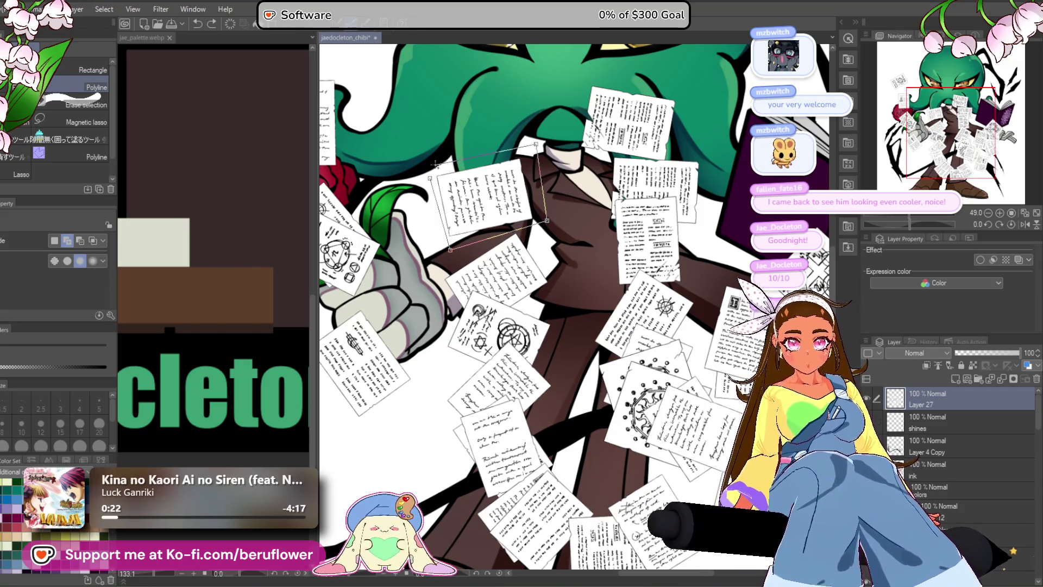
left_click(431, 173)
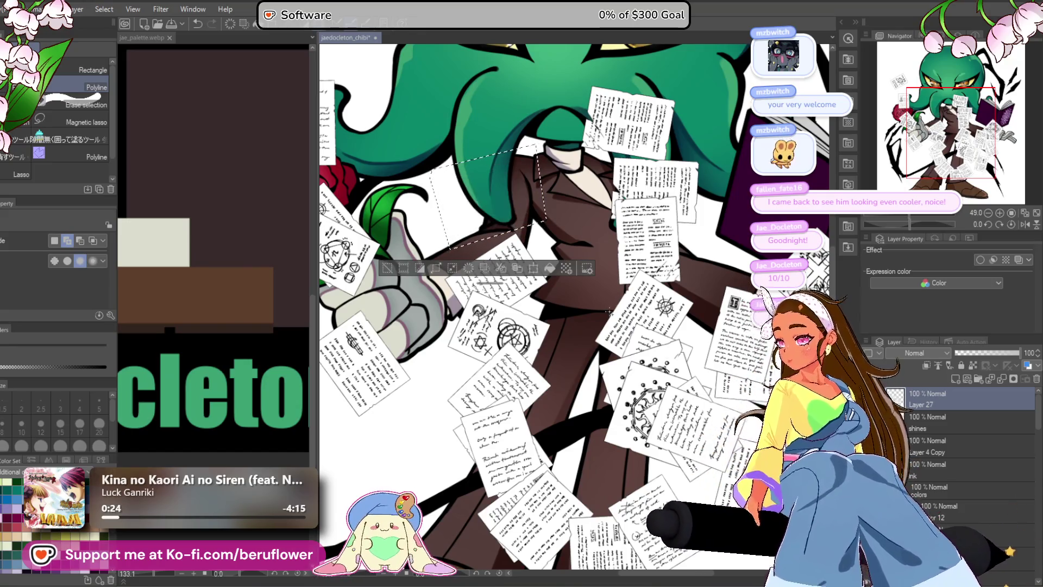
key("ctrl+c")
key("ctrl+v")
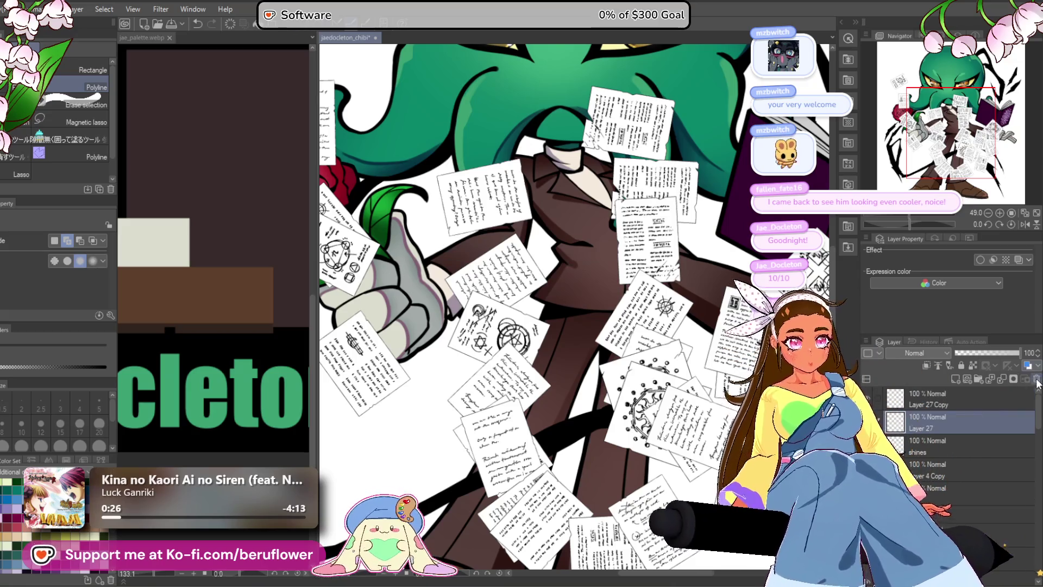
left_click(1036, 379)
scroll(469, 414, "down", 5)
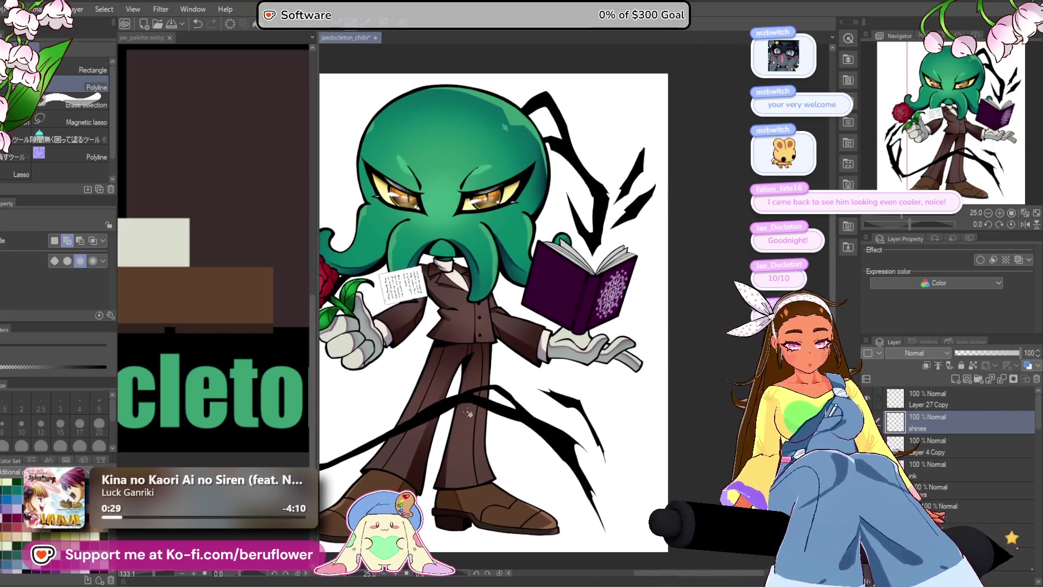
- On Layer 27 Copy, free-transform the note sheet and move it onto the open book
left_click(970, 402)
left_click_drag(546, 397, 587, 408)
key("ctrl+t")
left_click_drag(457, 381, 440, 391)
mouse_move(456, 326)
left_mouse_down()
mouse_move(597, 329)
mouse_move(573, 336)
left_mouse_up()
scroll(597, 329, "up", 3)
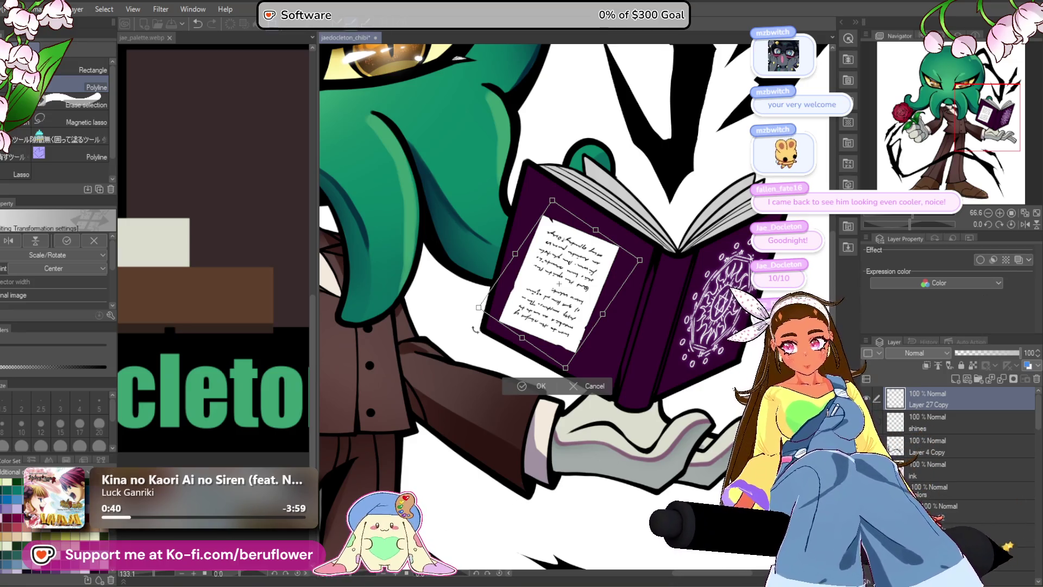
- Flip and rotate the note sheet onto the book's page, then move Layer 27 Copy lower
left_click(9, 241)
mouse_move(687, 283)
left_mouse_down()
mouse_move(679, 326)
mouse_move(640, 379)
left_mouse_up()
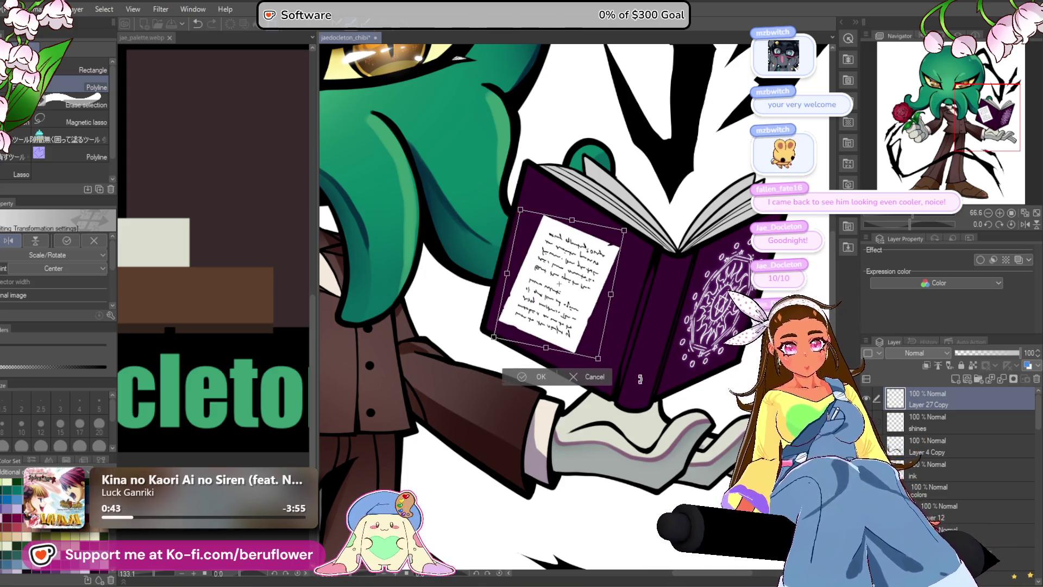
left_click(39, 240)
left_click(35, 241)
left_click(9, 241)
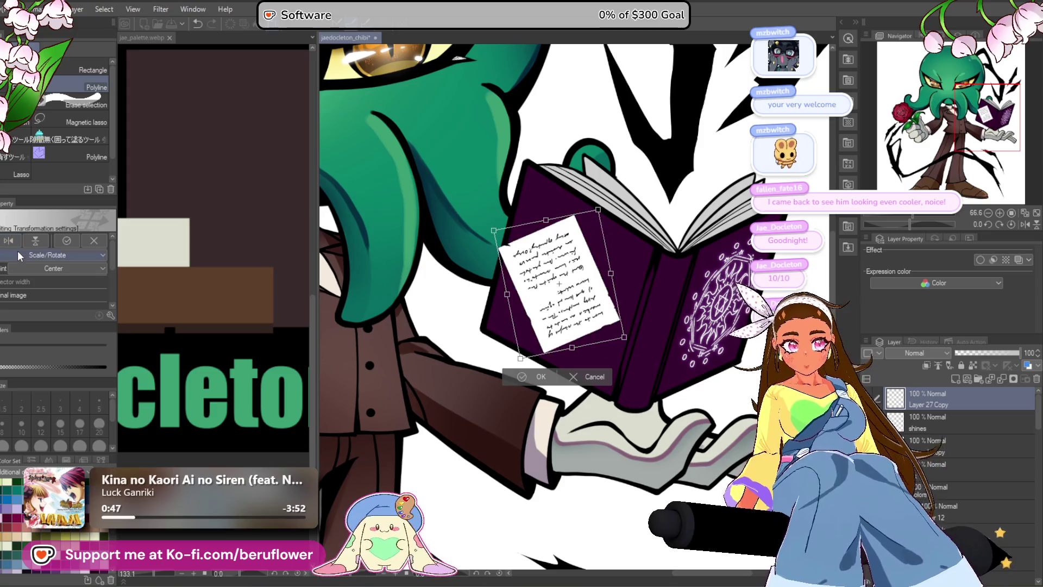
left_click_drag(619, 323, 624, 369)
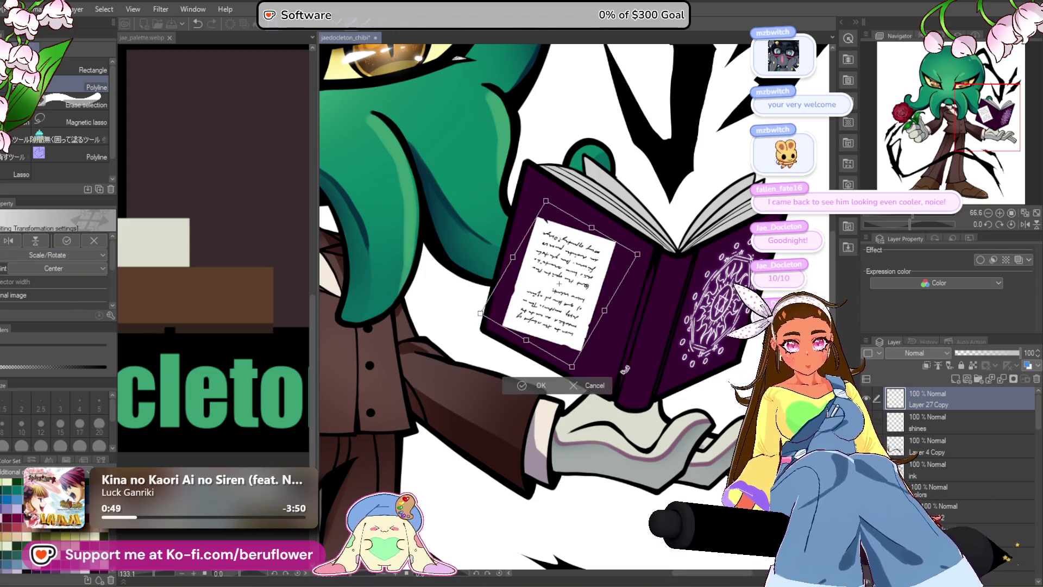
left_click(31, 245)
mouse_move(697, 289)
left_mouse_down()
mouse_move(677, 325)
mouse_move(624, 366)
left_mouse_up()
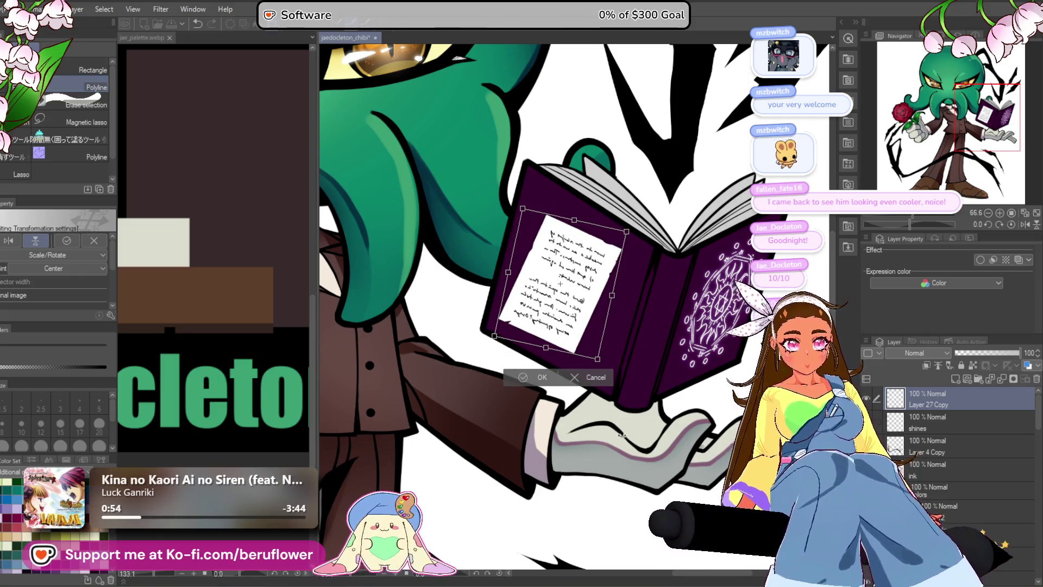
left_click_drag(651, 293, 673, 282)
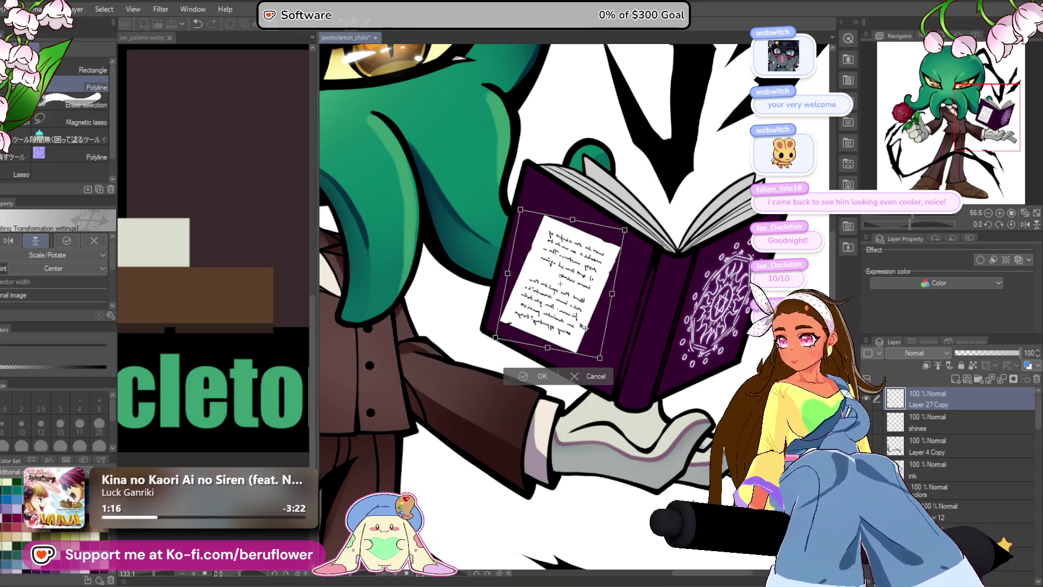
key("Return")
mouse_move(939, 407)
left_mouse_down()
mouse_move(944, 429)
mouse_move(880, 389)
left_mouse_up()
scroll(868, 401, "down", 5)
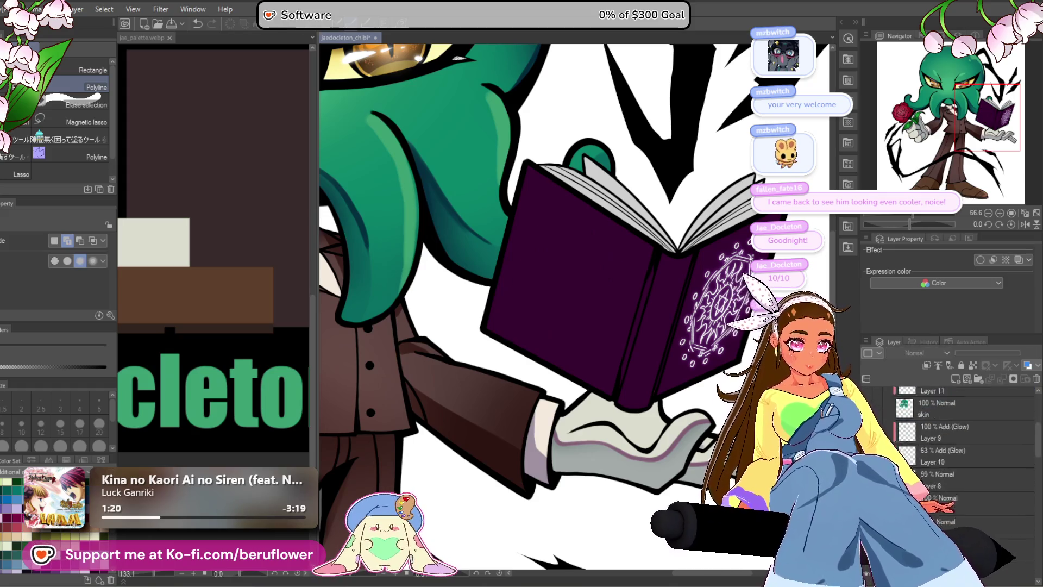
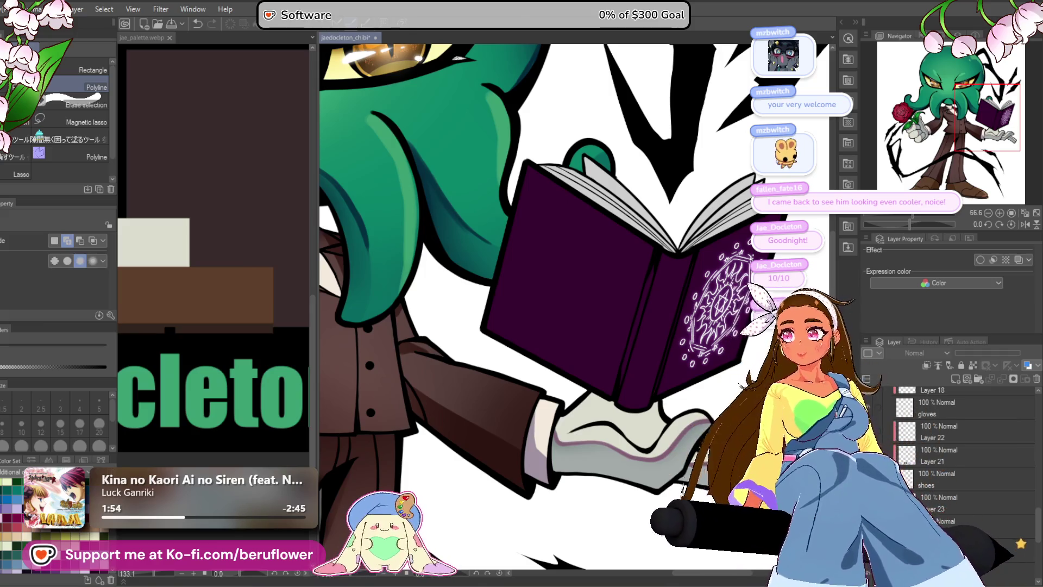
- Show the handwritten paper page and stretch it roughly over the book's left page
scroll(989, 543, "up", 5)
scroll(989, 540, "up", 5)
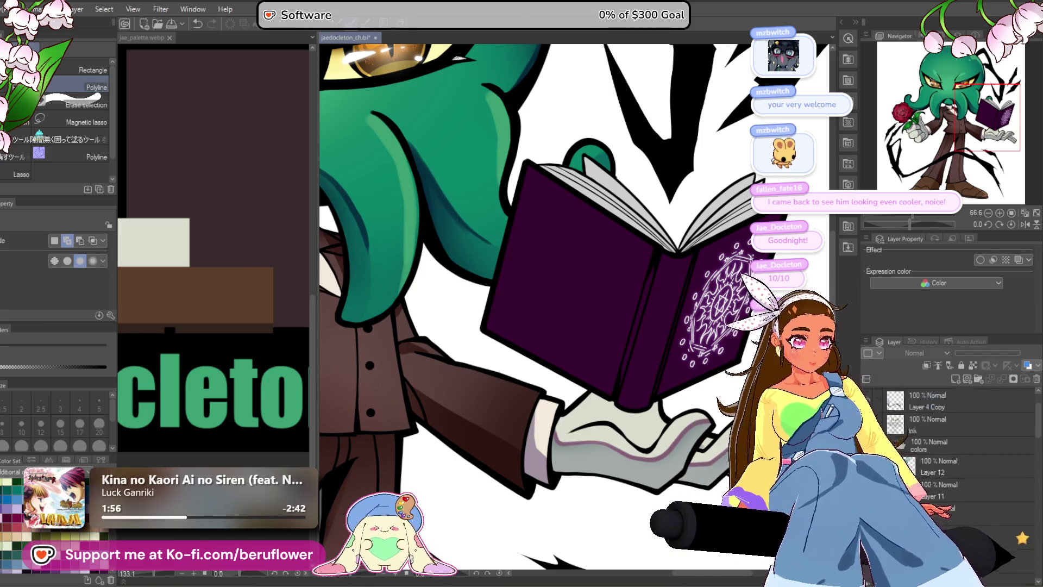
left_click(867, 399)
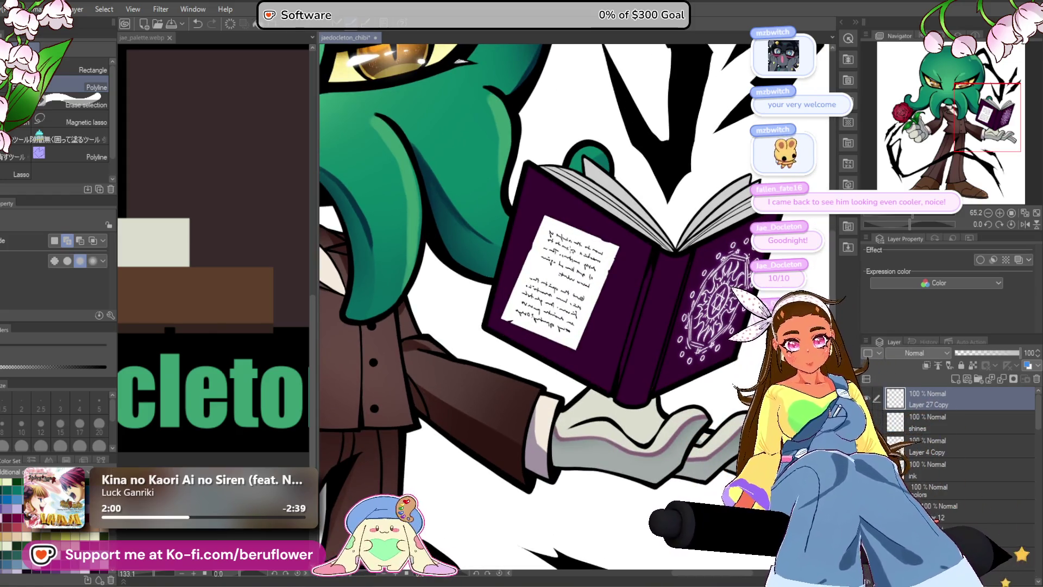
key("ctrl+t")
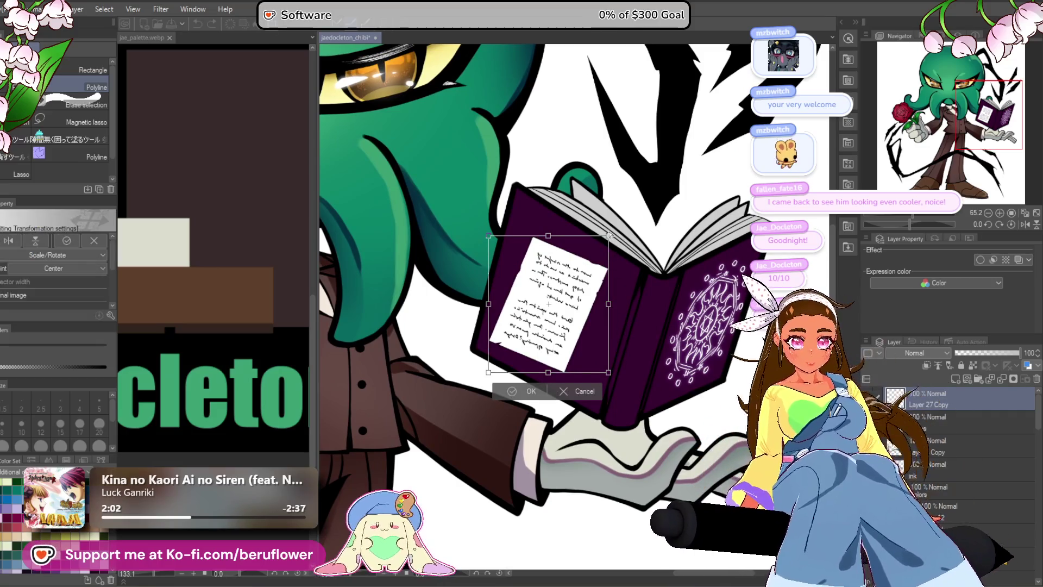
left_click_drag(608, 236, 633, 206)
left_click_drag(488, 235, 465, 191)
left_click_drag(665, 228, 655, 221)
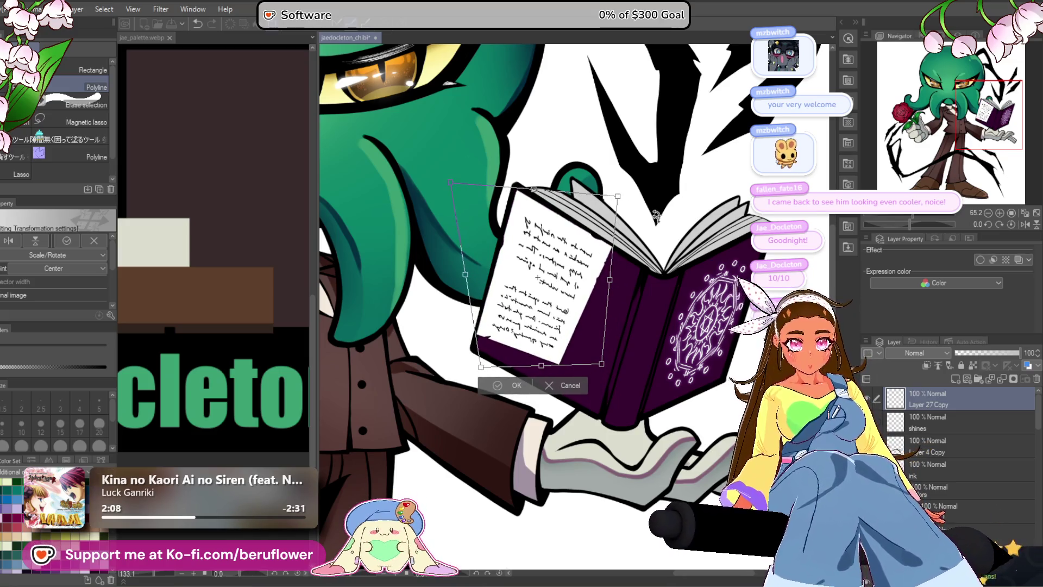
left_click_drag(608, 282, 638, 317)
left_click_drag(627, 386, 646, 424)
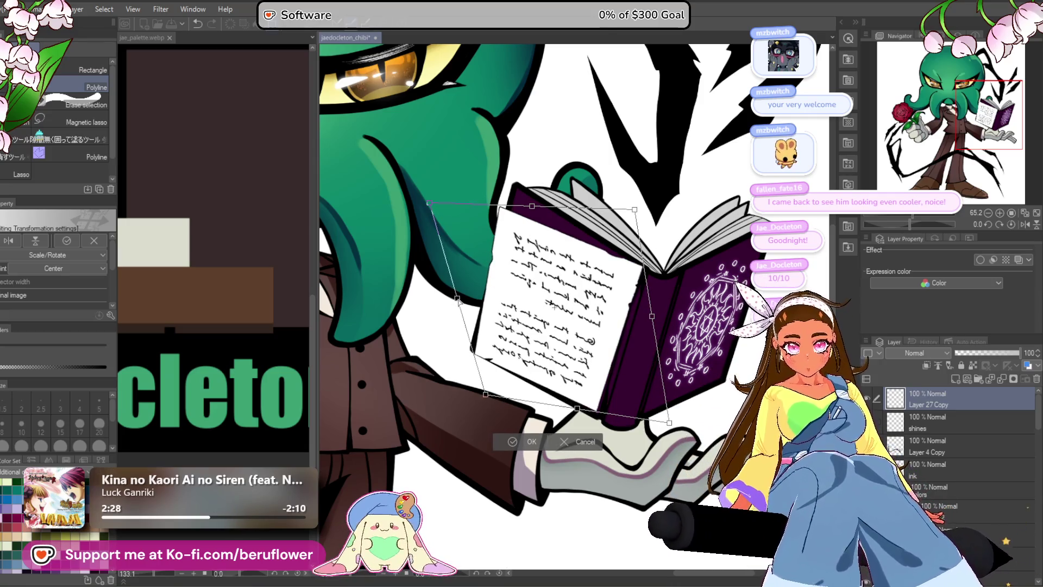
- Fine-tune the page's corners to fit the left page, then reorder its layer and clip it
left_click_drag(431, 198, 450, 196)
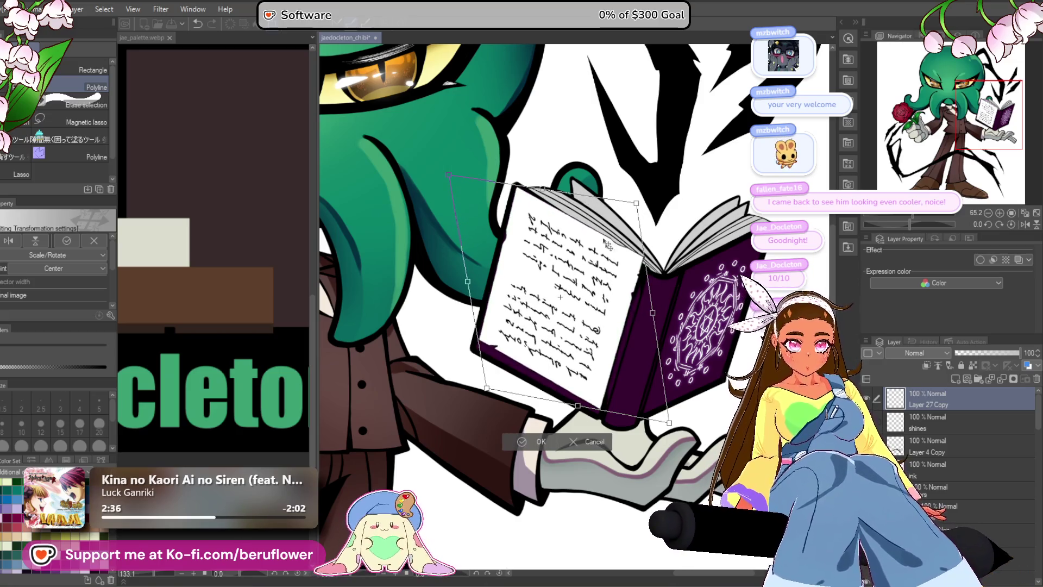
left_click_drag(577, 411, 571, 415)
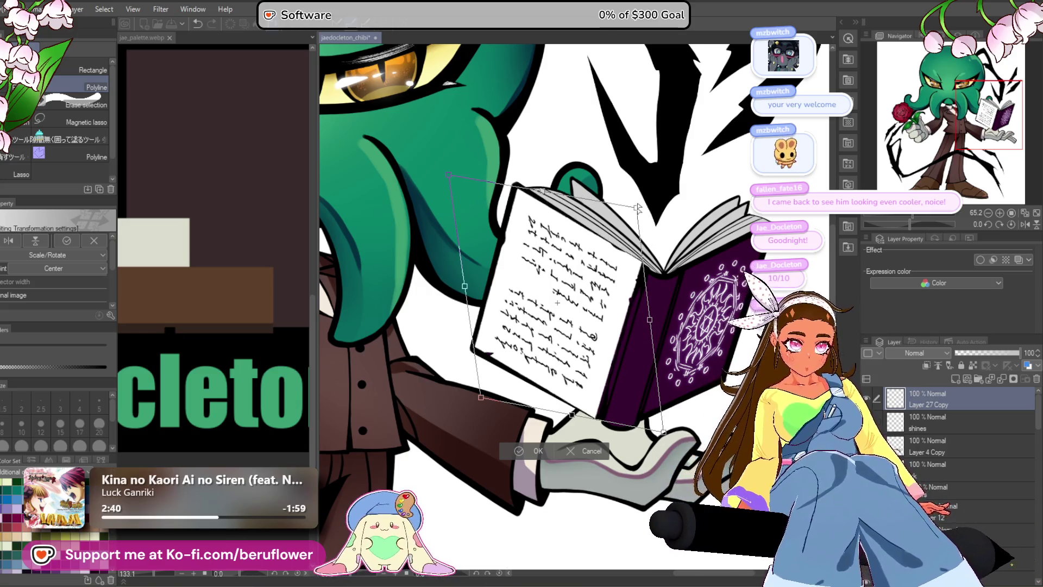
left_click_drag(651, 329, 649, 326)
left_click_drag(662, 436, 662, 432)
left_click_drag(636, 209, 635, 212)
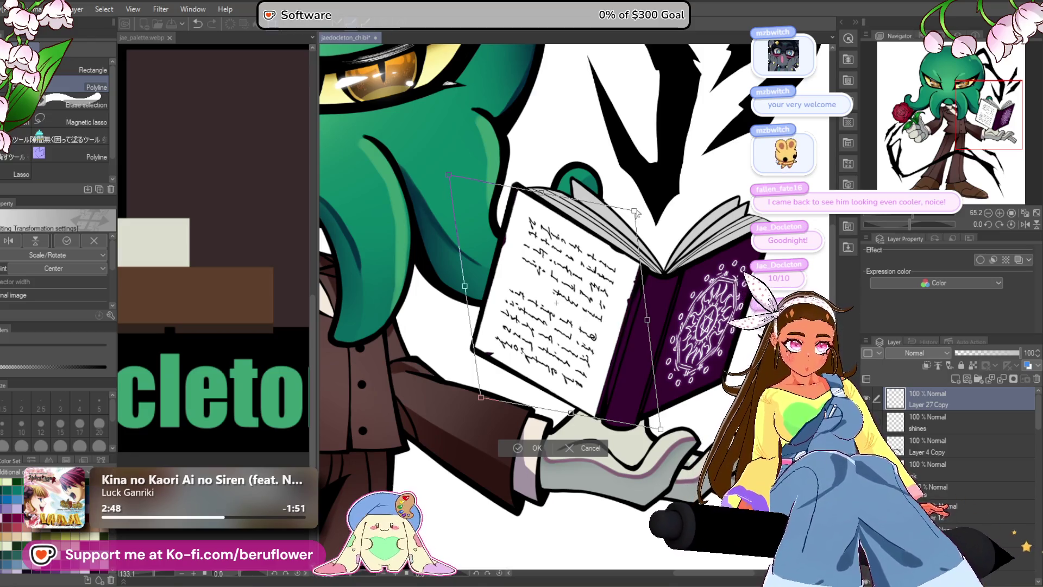
left_click_drag(647, 319, 646, 322)
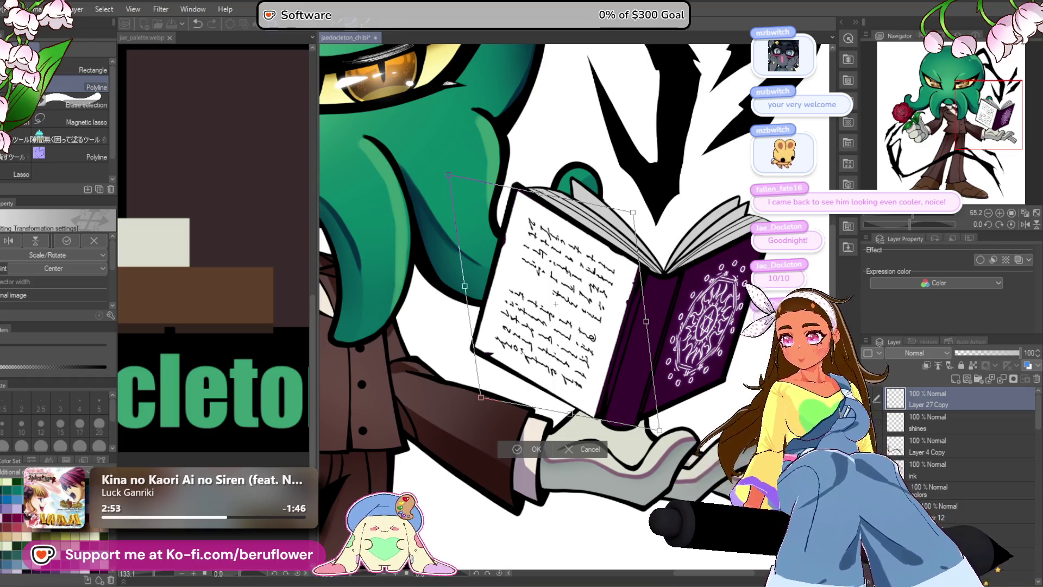
key("Return")
mouse_move(934, 400)
left_mouse_down()
mouse_move(991, 584)
mouse_move(982, 455)
mouse_move(987, 535)
left_mouse_up()
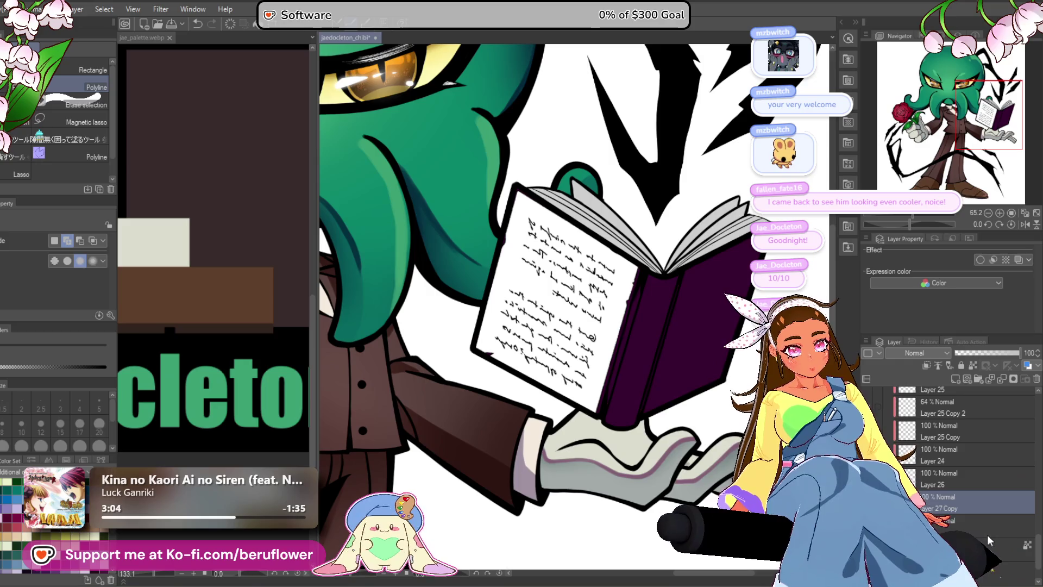
left_click(930, 369)
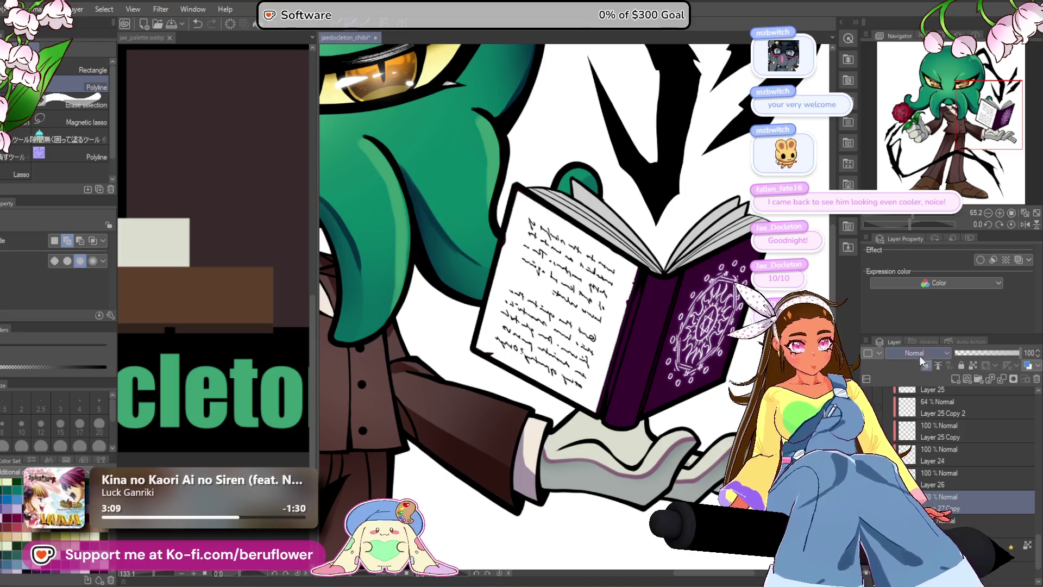
- Set the paper page layer's blend mode to Multiply
left_click(918, 353)
left_click(918, 64)
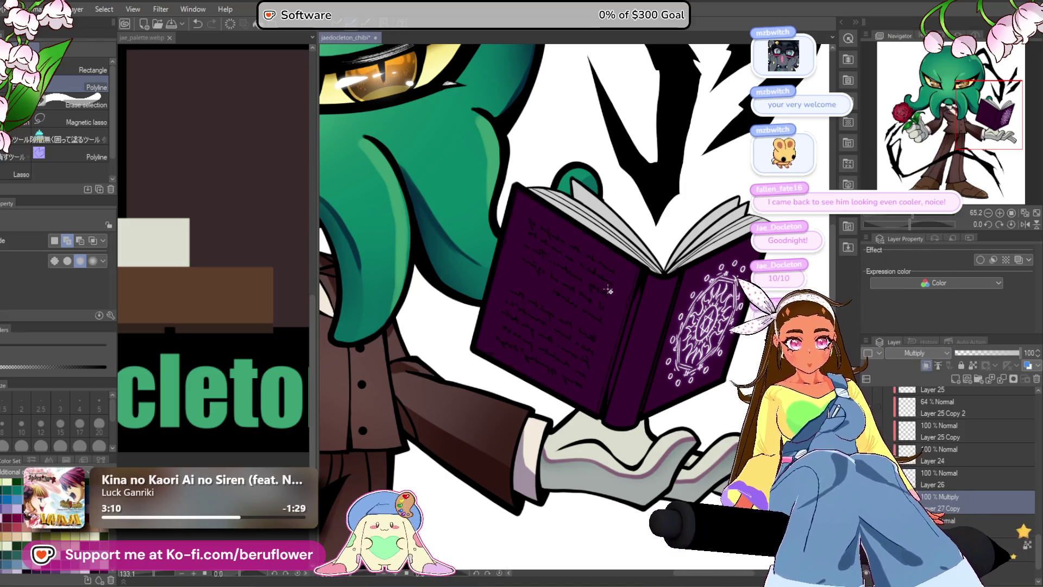
scroll(608, 291, "up", 2)
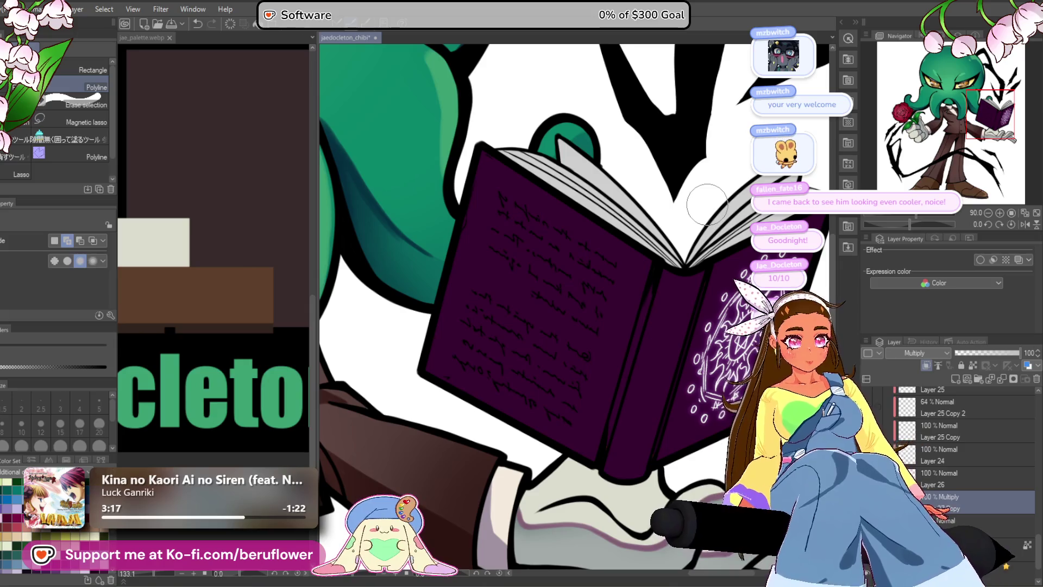
- Rotate and skew the page onto the book, then delete the Layer 27 Copy layer
key("ctrl+t")
left_click_drag(702, 205, 679, 320)
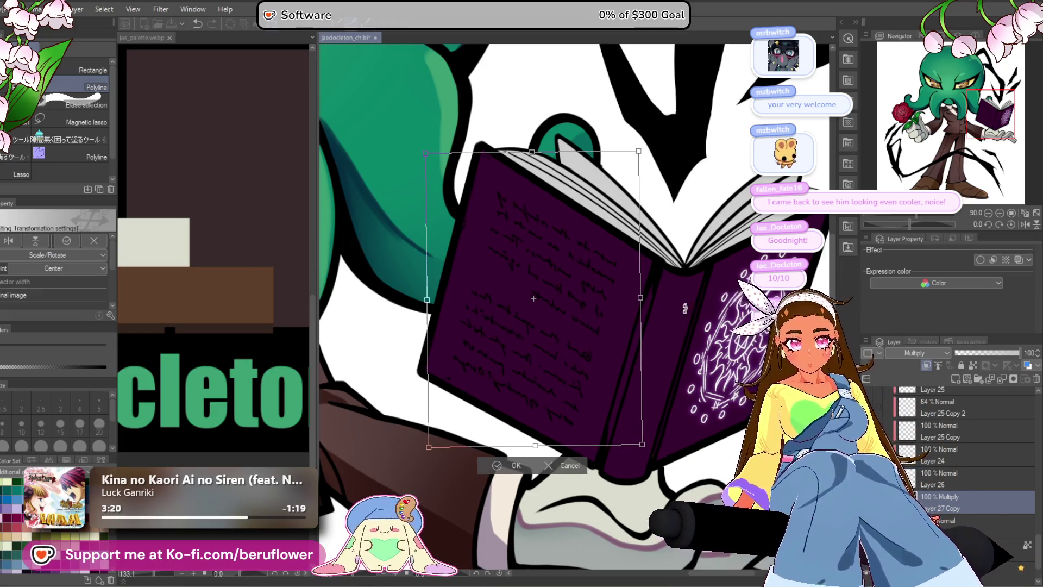
left_click_drag(640, 299, 635, 315)
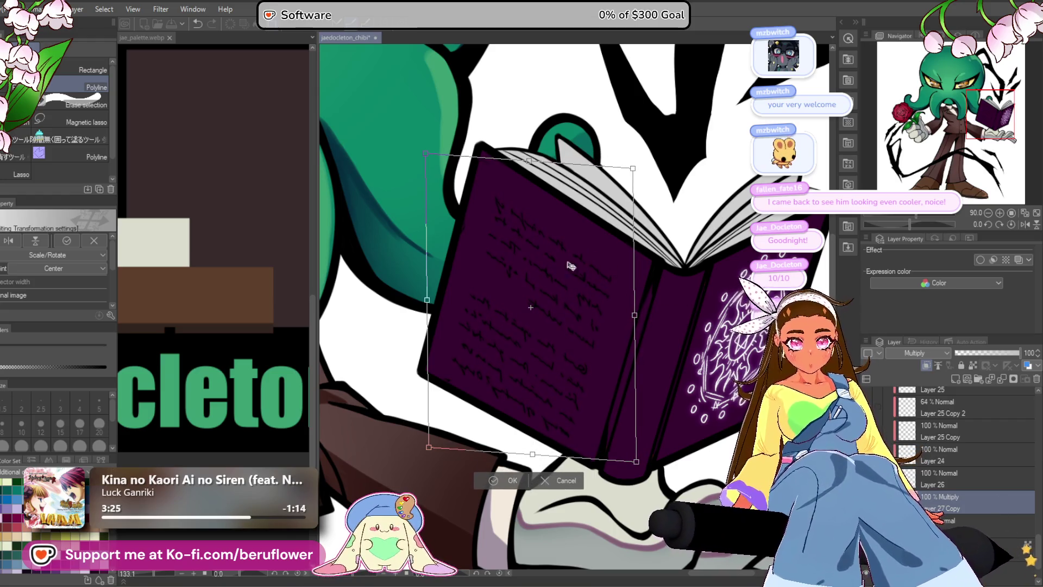
left_click_drag(433, 298, 427, 295)
left_click_drag(652, 140, 648, 136)
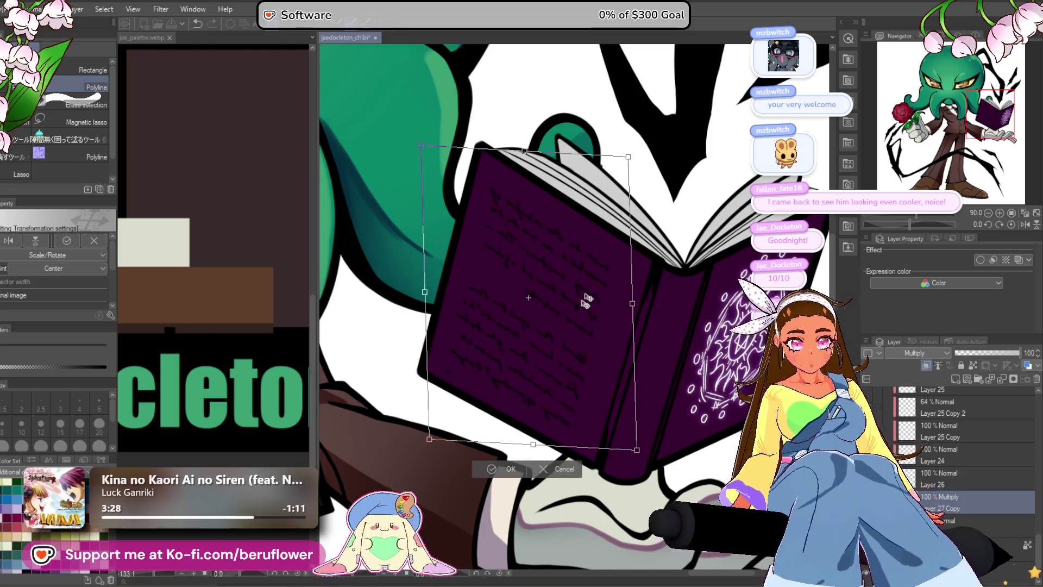
left_click_drag(632, 302, 635, 307)
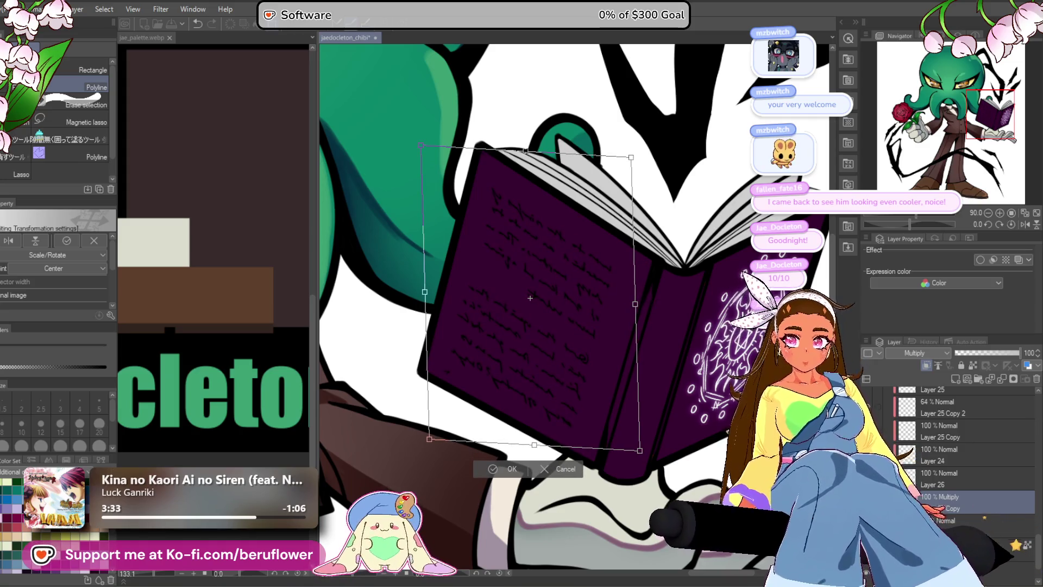
key("Return")
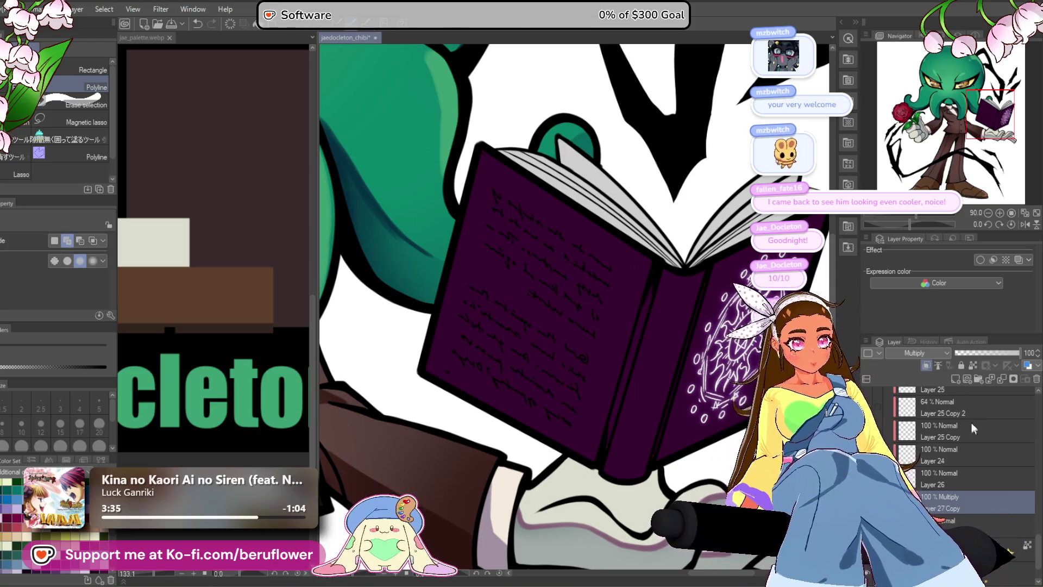
key("ctrl+e")
key("p")
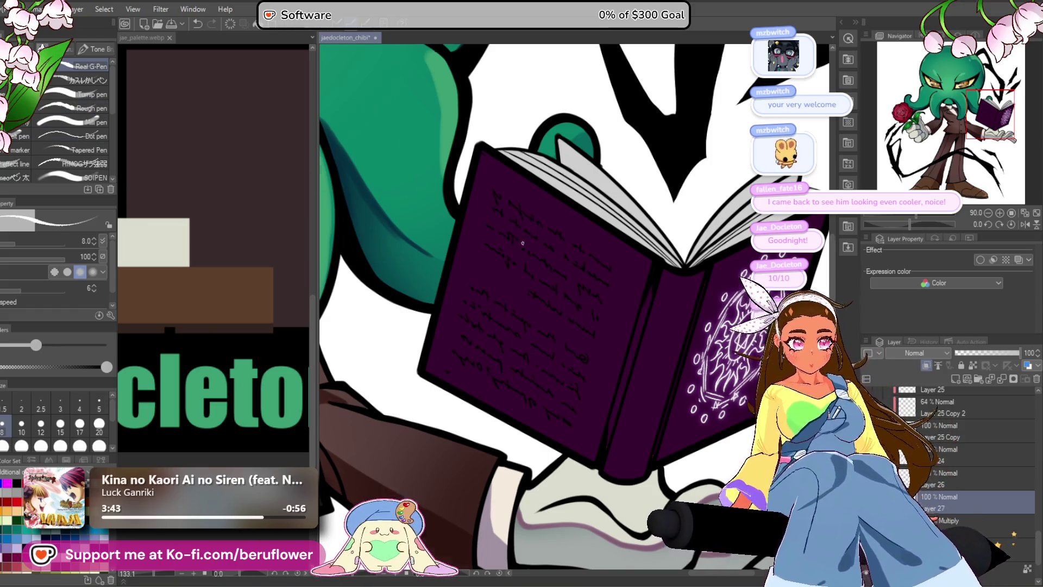
- Draw a test white stroke on the book page and undo it
scroll(622, 317, "up", 5)
mouse_move(381, 175)
left_mouse_down()
mouse_move(500, 267)
mouse_move(513, 246)
mouse_move(508, 261)
mouse_move(563, 287)
mouse_move(520, 253)
left_mouse_up()
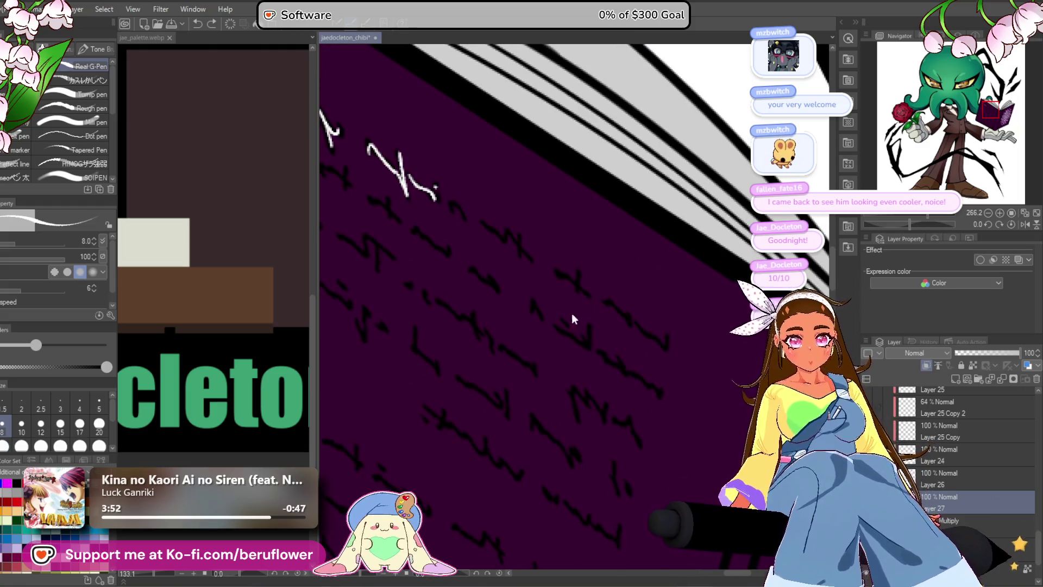
key("ctrl+z")
key("ctrl+z")
key("ctrl+z")
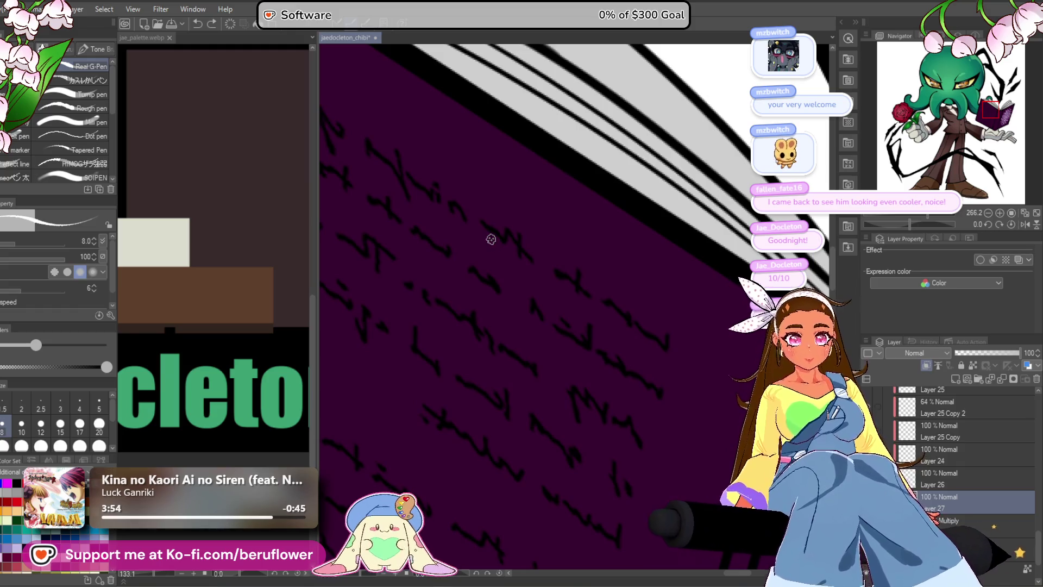
scroll(490, 239, "down", 5)
- Set the page layer to Normal, toggle its clipping, and move the Multiply layer below it
left_click(944, 354)
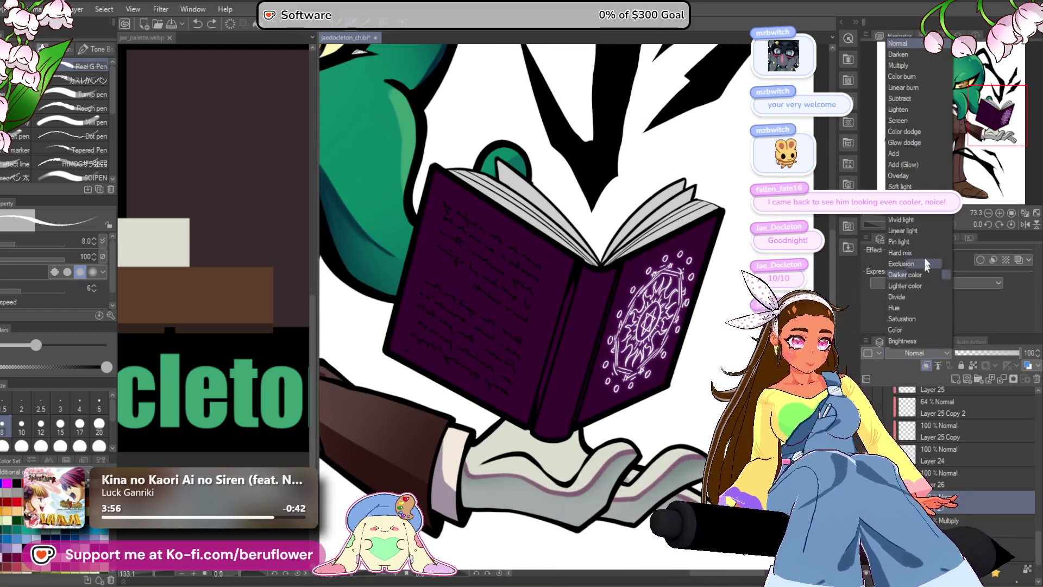
left_click(909, 46)
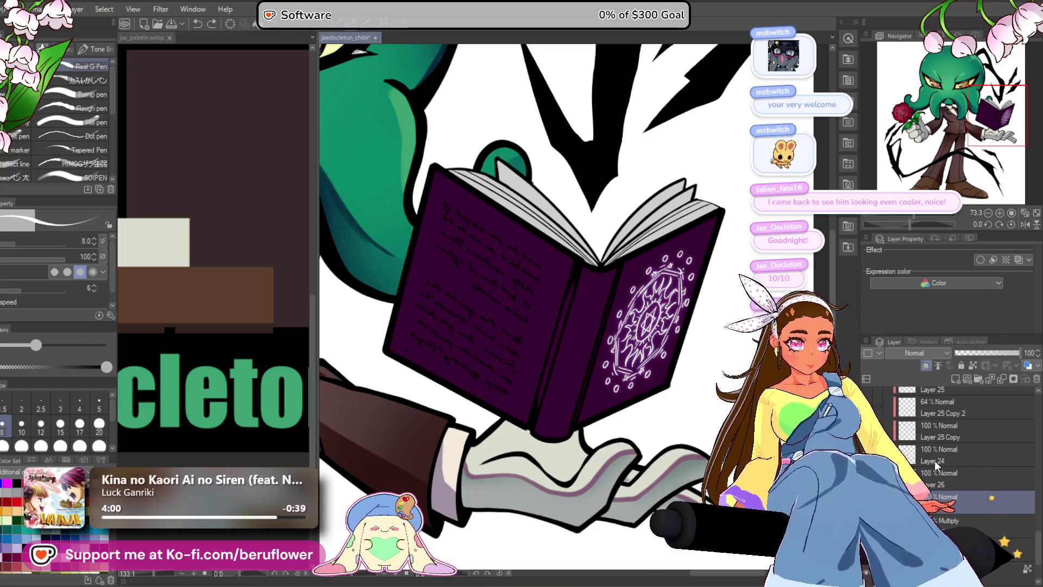
left_click(926, 366)
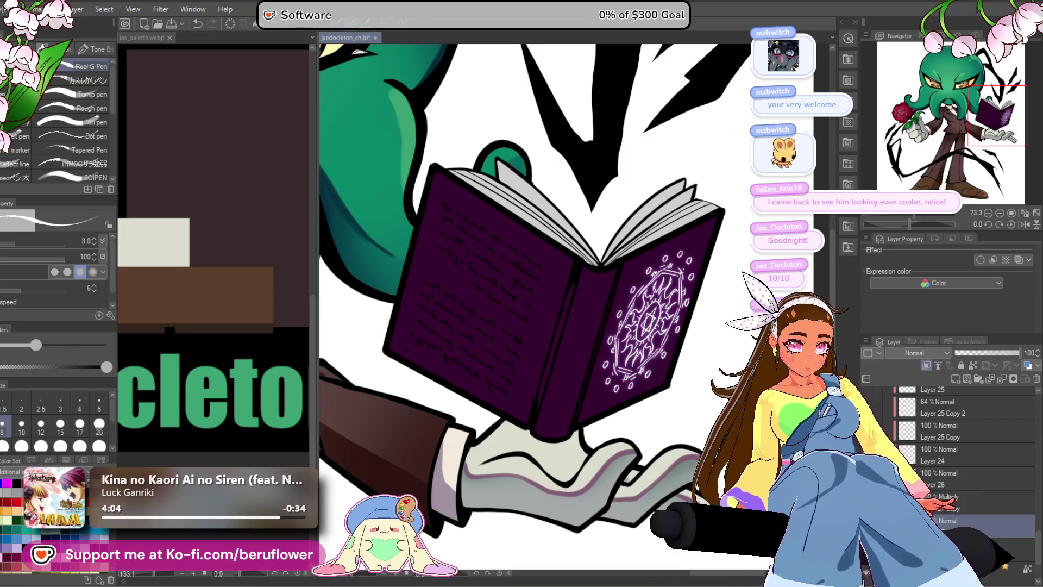
left_click_drag(956, 499, 956, 523)
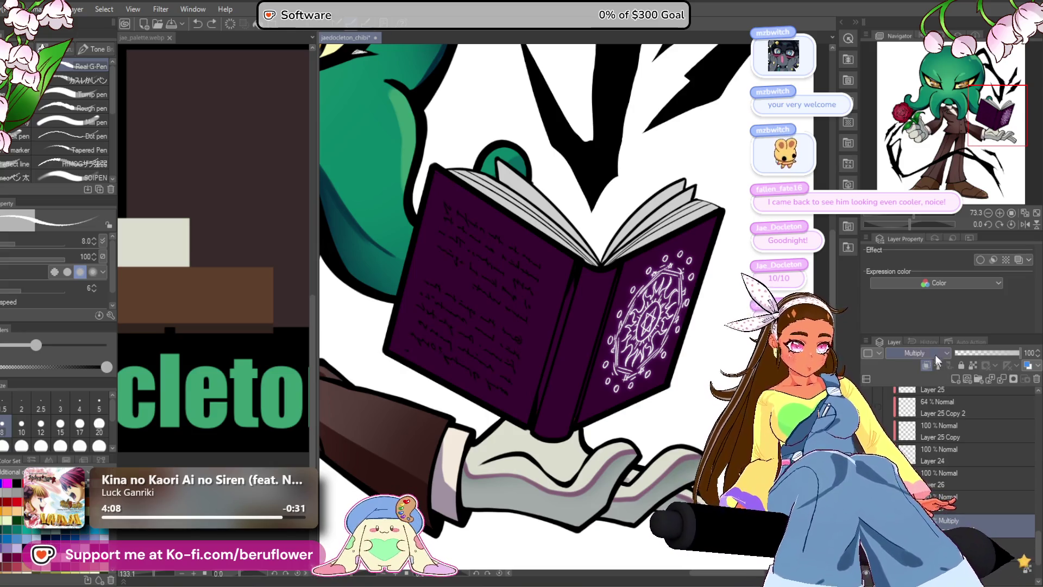
key("ctrl+z")
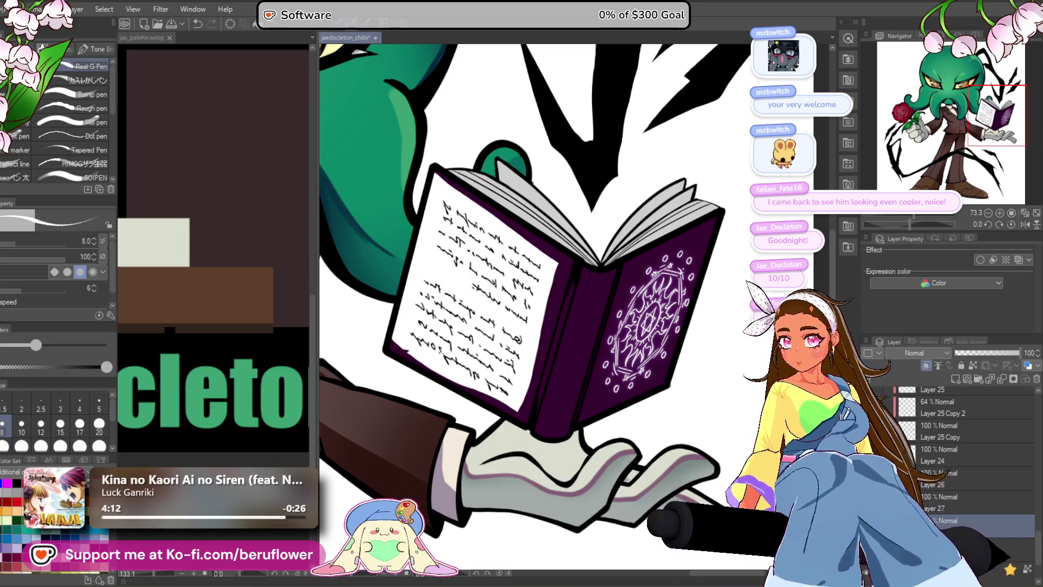
- Convert the page layer's brightness to opacity so the white paper becomes transparent
left_click(5, 9)
mouse_move(30, 318)
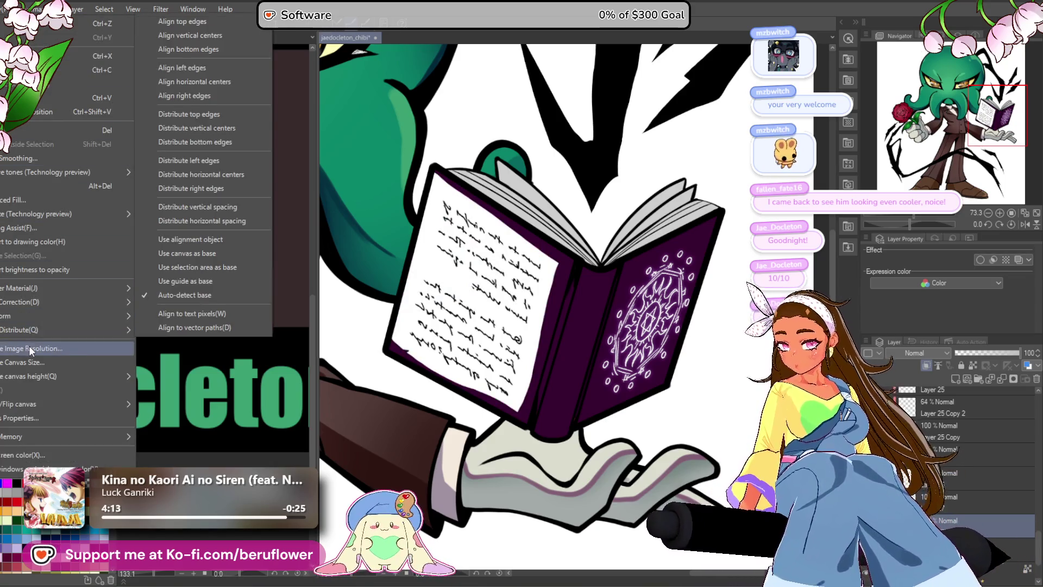
left_click(44, 266)
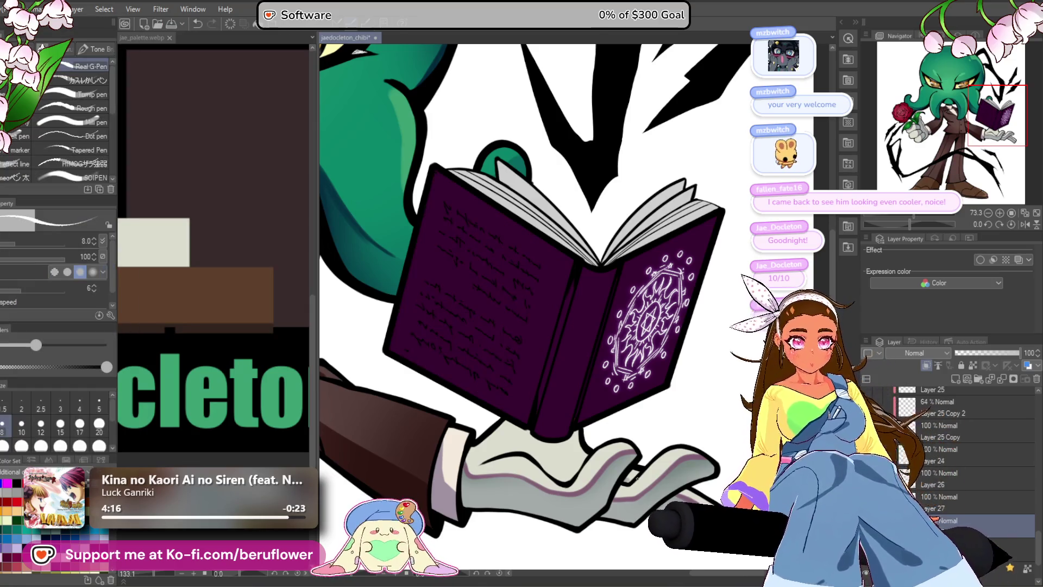
scroll(592, 439, "up", 1)
- Stretch the cover handwriting's corners and right side to fit the cover, then ready Liquify at size 250
left_click_drag(411, 111, 441, 125)
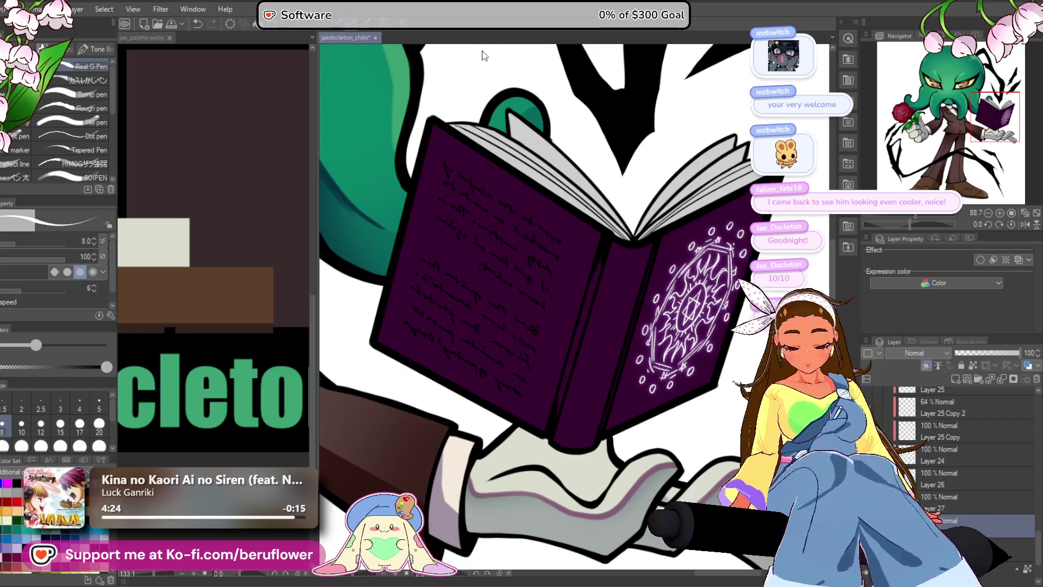
key("ctrl+t")
mouse_move(561, 283)
left_mouse_down()
mouse_move(567, 276)
mouse_move(551, 302)
left_mouse_up()
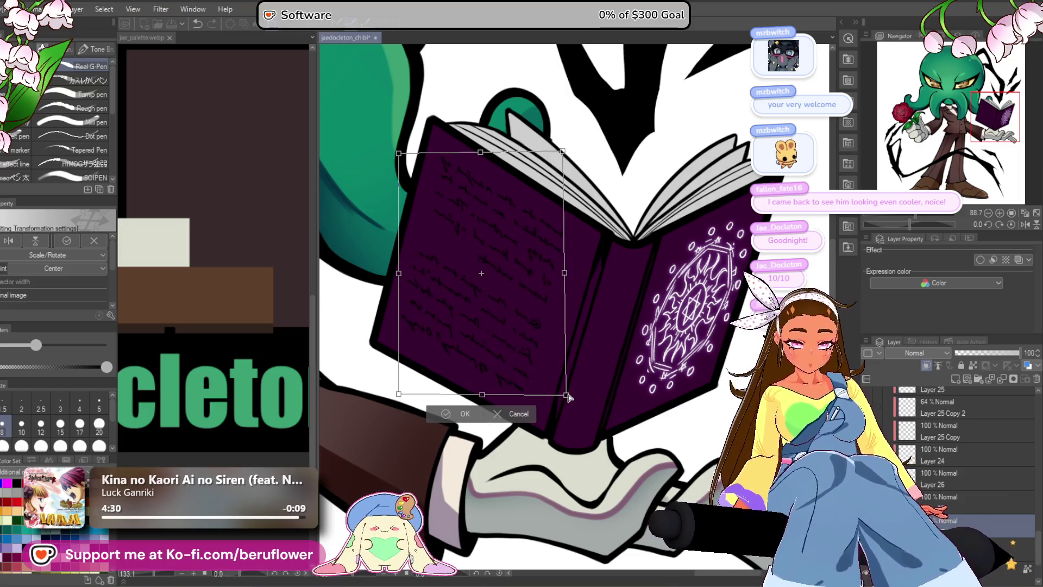
left_click_drag(566, 399, 570, 410)
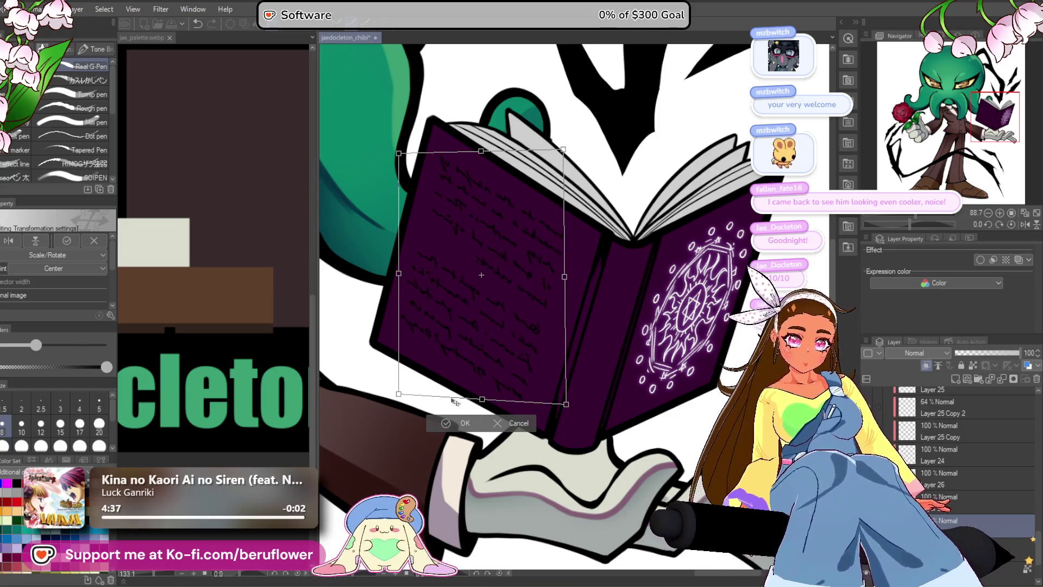
left_click_drag(388, 397, 395, 402)
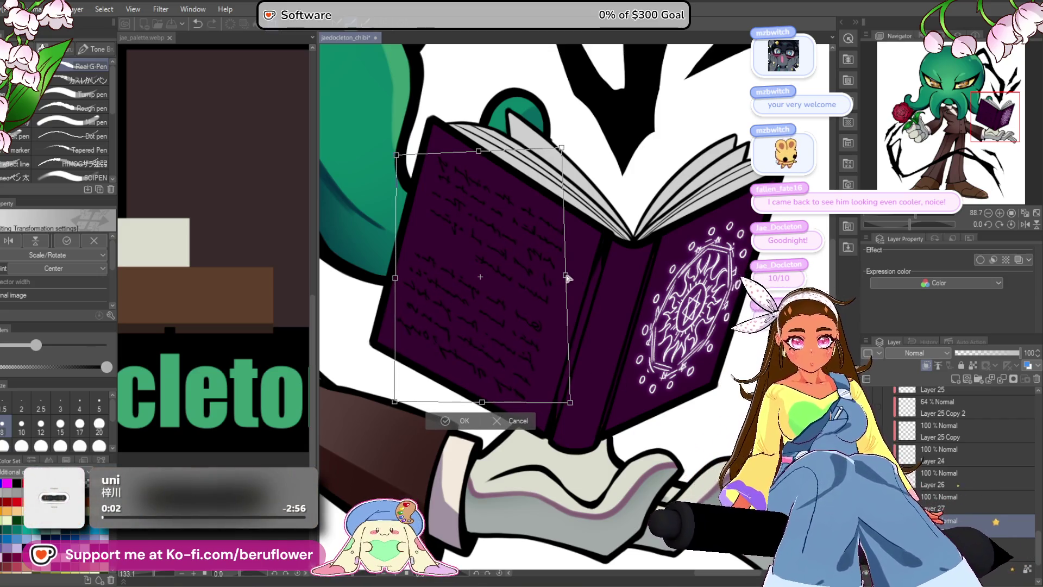
left_click_drag(569, 278, 574, 280)
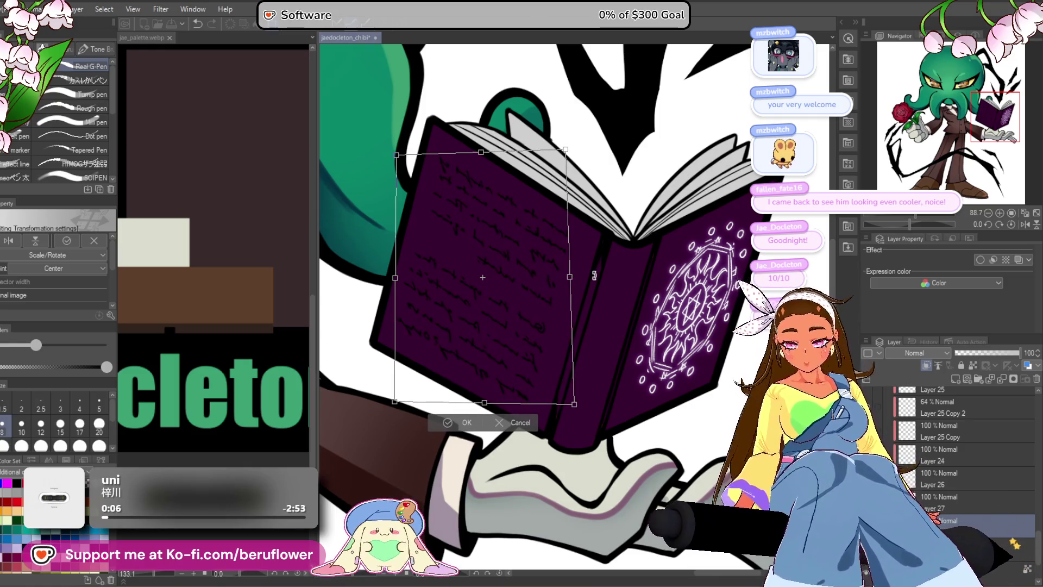
key("Return")
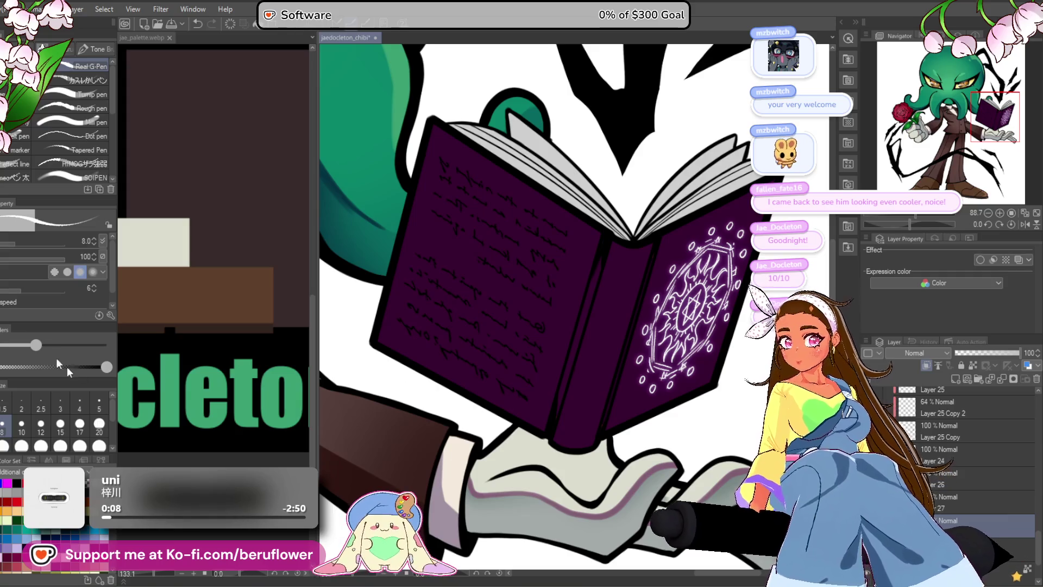
key("j")
key("bracketleft")
key("bracketleft")
key("bracketleft")
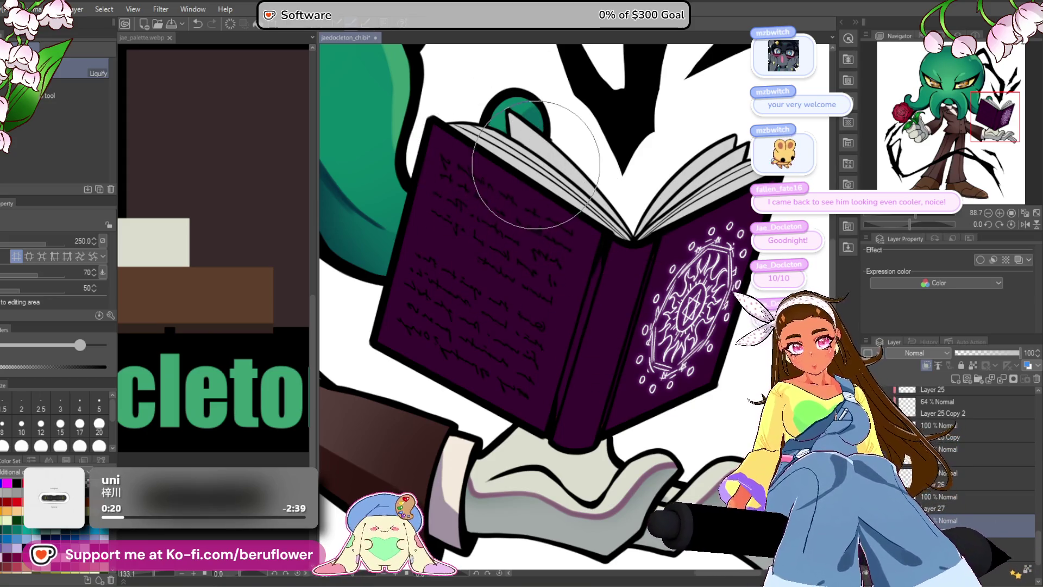
- Switch the handwriting layer's colour so its lines show in white
scroll(547, 372, "down", 5)
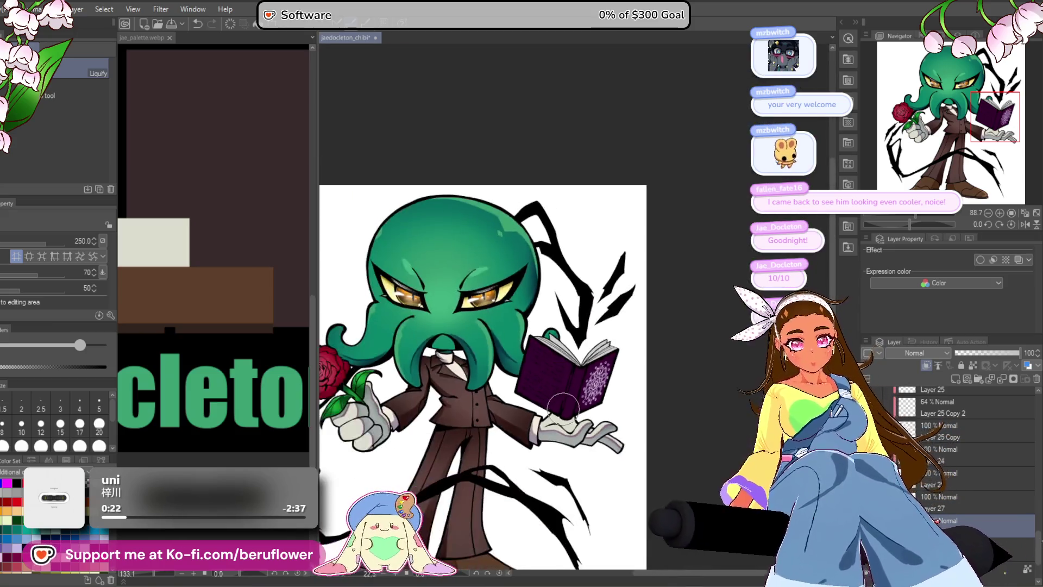
scroll(547, 326, "up", 3)
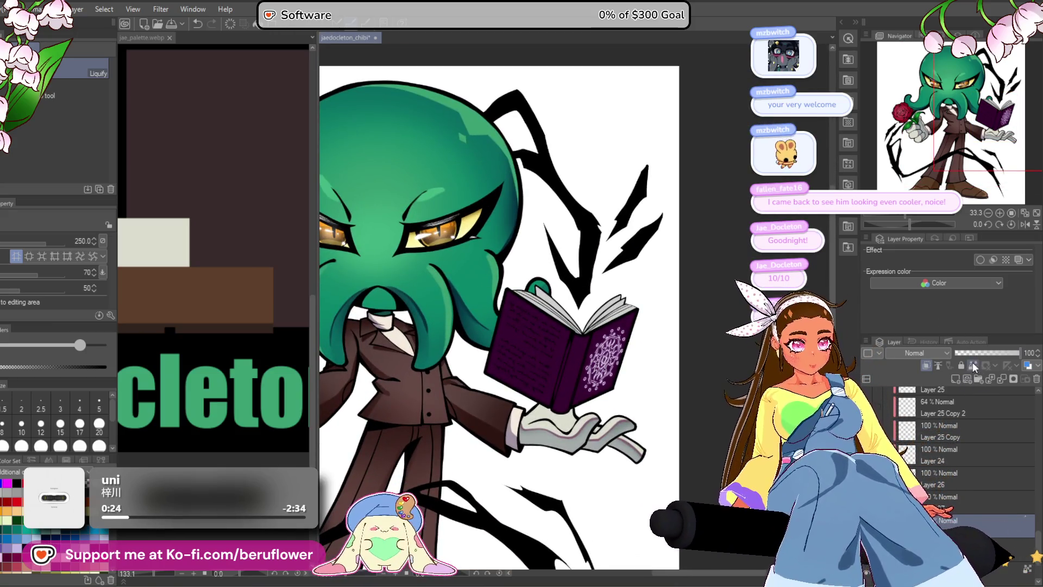
left_click(887, 502)
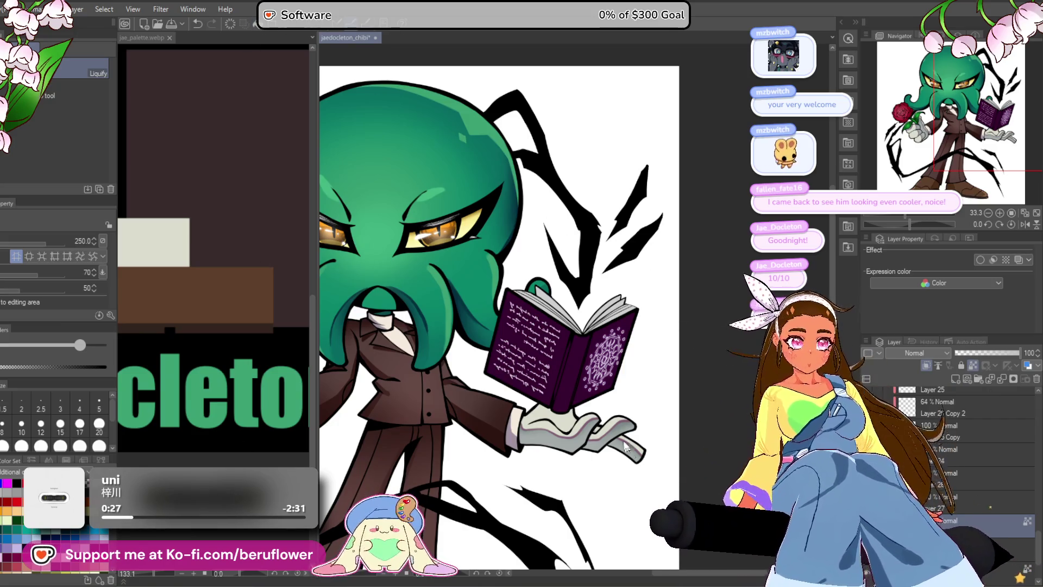
scroll(642, 493, "down", 5)
scroll(516, 410, "up", 5)
scroll(516, 410, "up", 1)
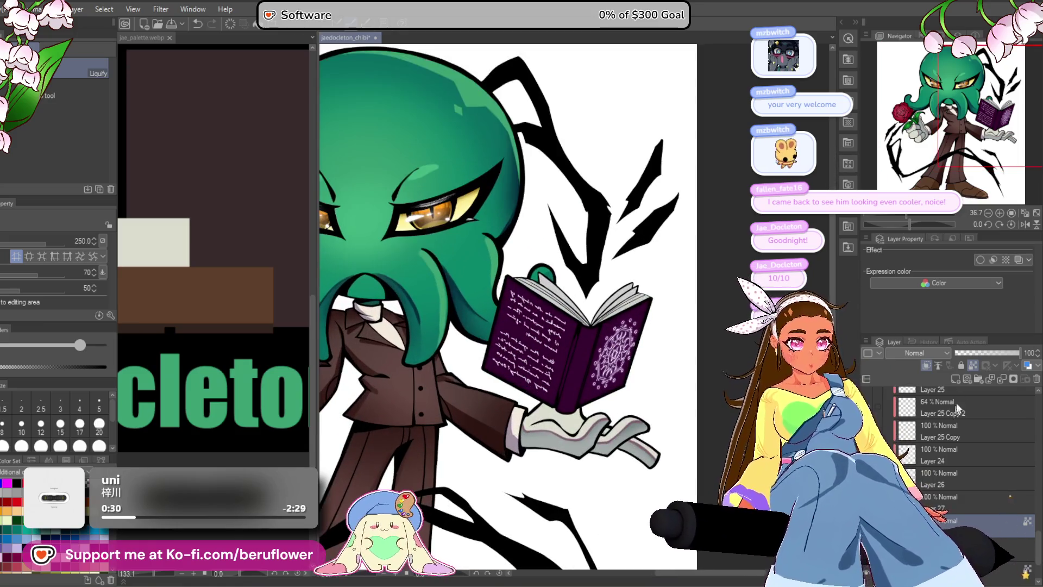
- Lower the handwriting layer's opacity to about 25%
left_click_drag(983, 354, 971, 354)
scroll(596, 386, "down", 3)
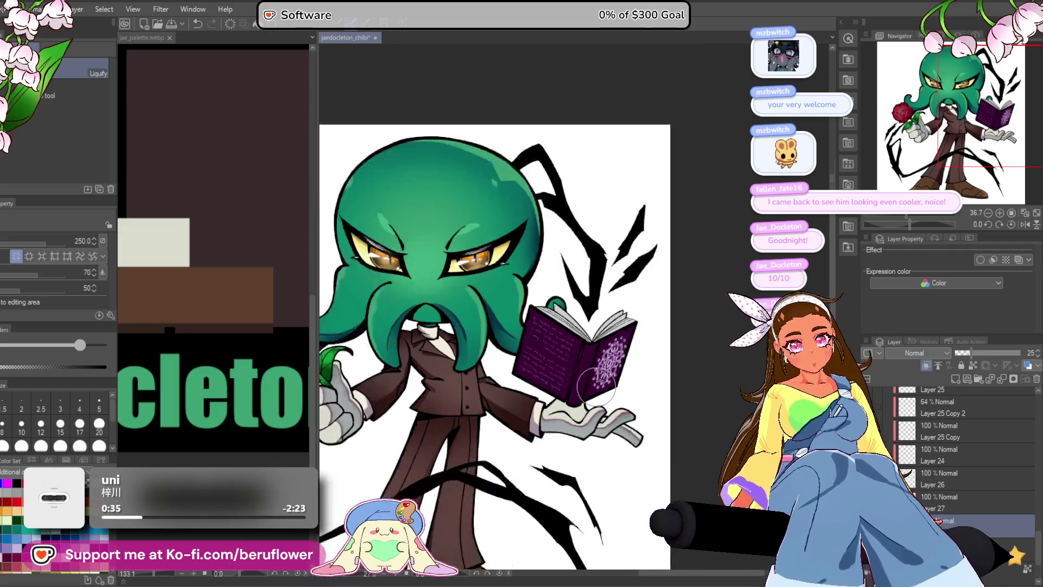
scroll(596, 386, "up", 3)
scroll(595, 386, "up", 1)
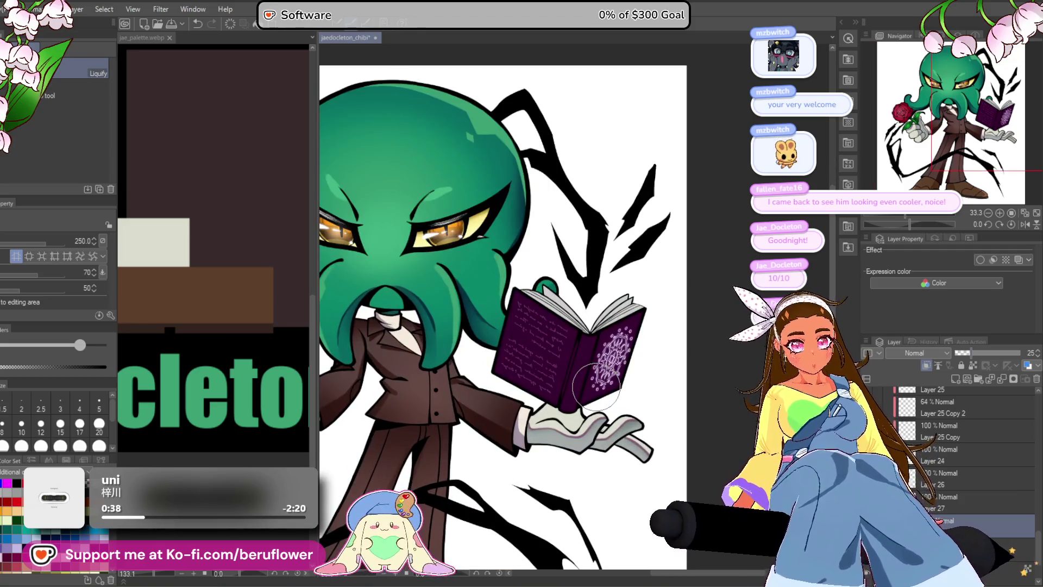
scroll(596, 387, "down", 2)
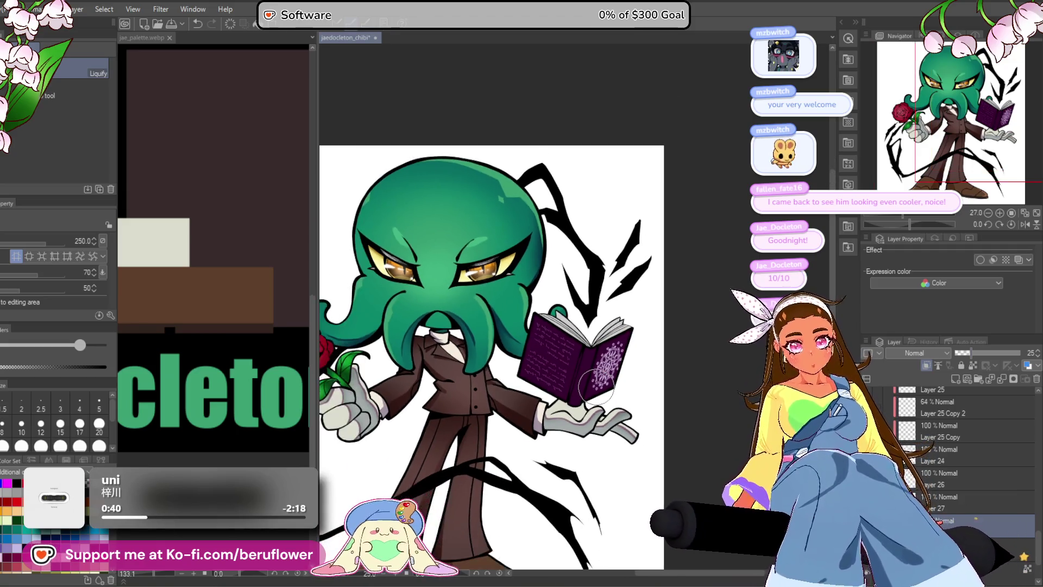
scroll(596, 386, "up", 1)
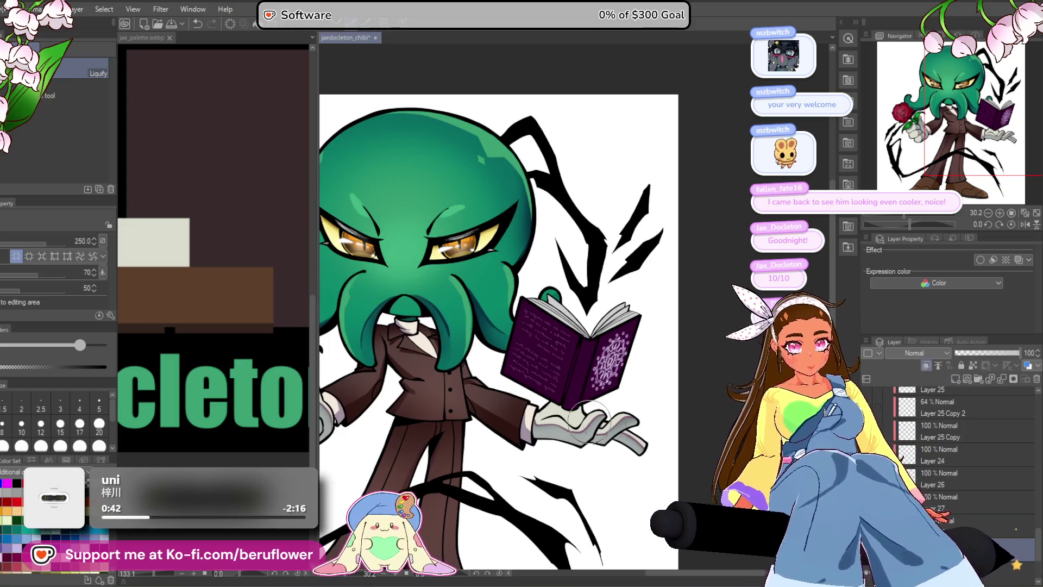
scroll(604, 422, "up", 3)
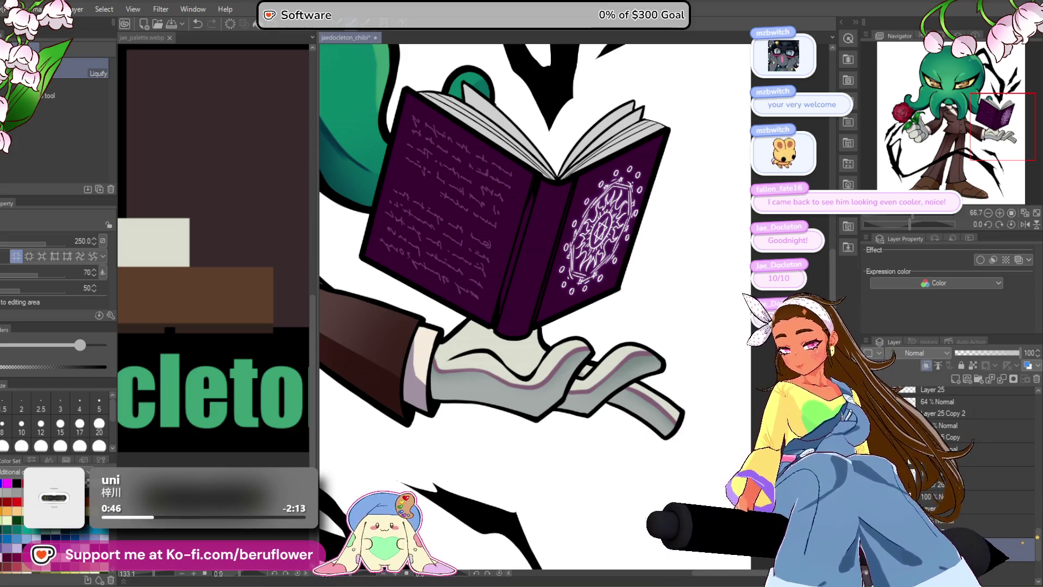
- Confirm the colour settings, pick a size-200 airbrush, and set the layer blending to Add (Glow)
key("ctrl+shift+u")
left_click(945, 294)
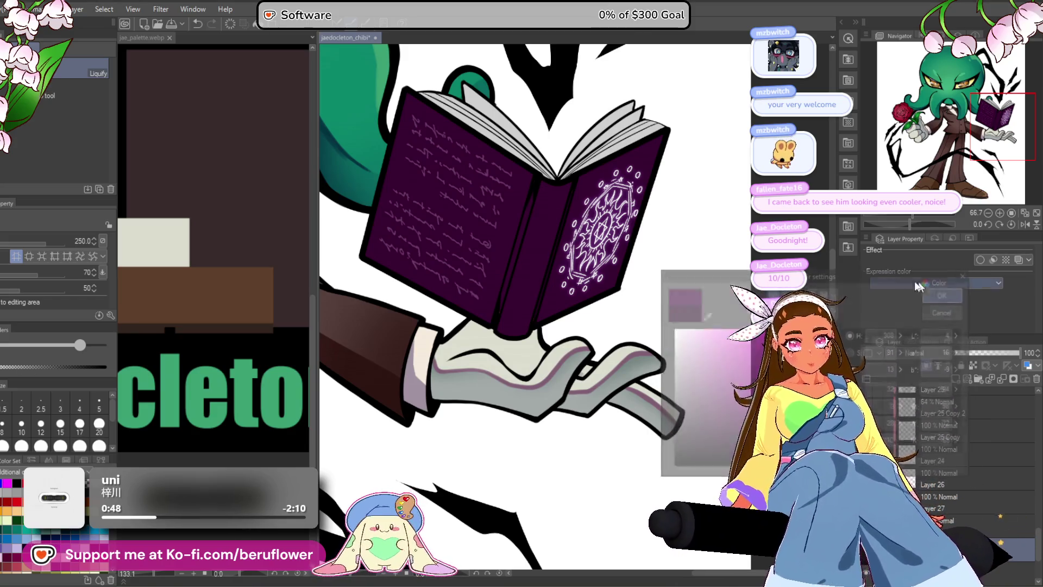
key("b")
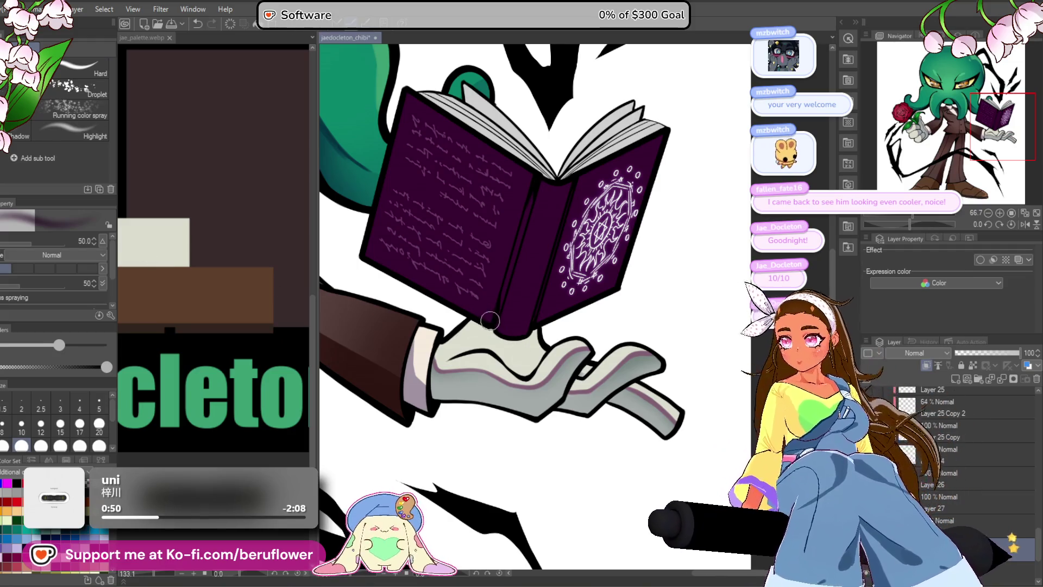
key("bracketright")
key("bracketright")
key("bracketright")
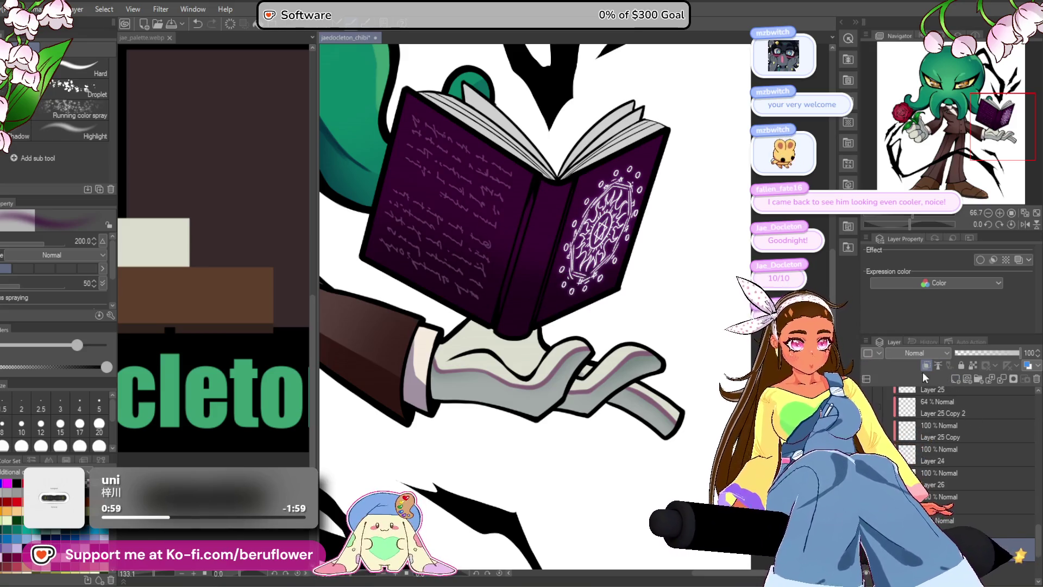
left_click(924, 354)
left_click(920, 165)
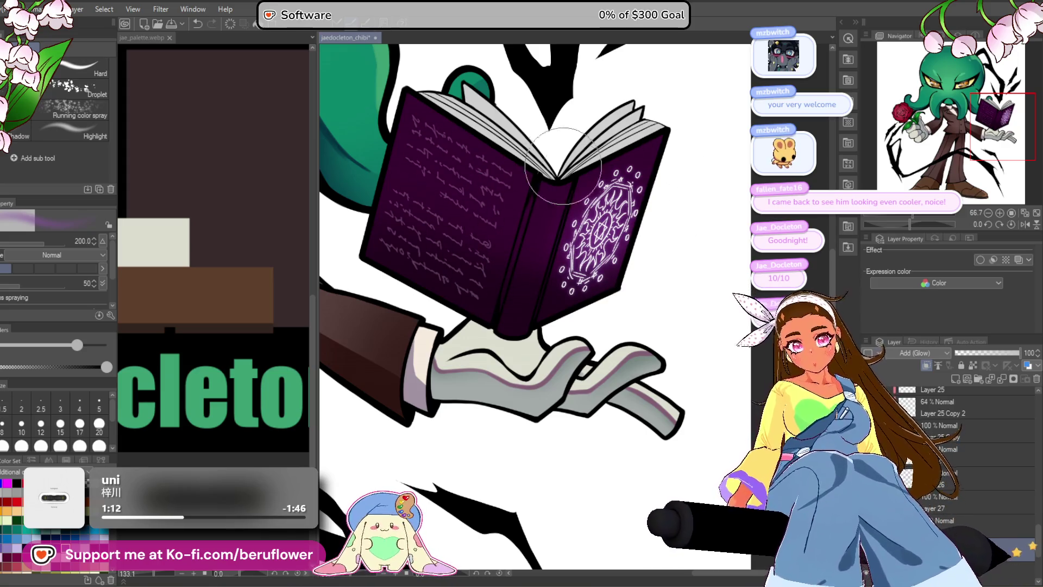
- Spray a pale pink-white glow over the book's cover and both pages with a size-400 airbrush
key("bracketright")
key("bracketright")
key("bracketright")
mouse_move(568, 144)
left_mouse_down()
mouse_move(461, 114)
mouse_move(570, 87)
mouse_move(636, 171)
left_mouse_up()
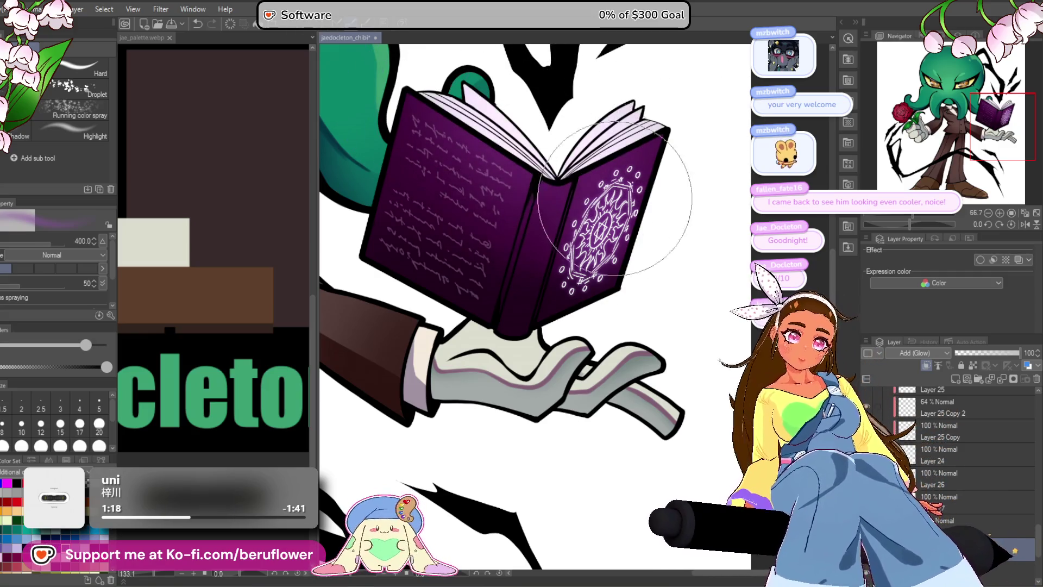
scroll(613, 177, "down", 3)
scroll(699, 400, "up", 2)
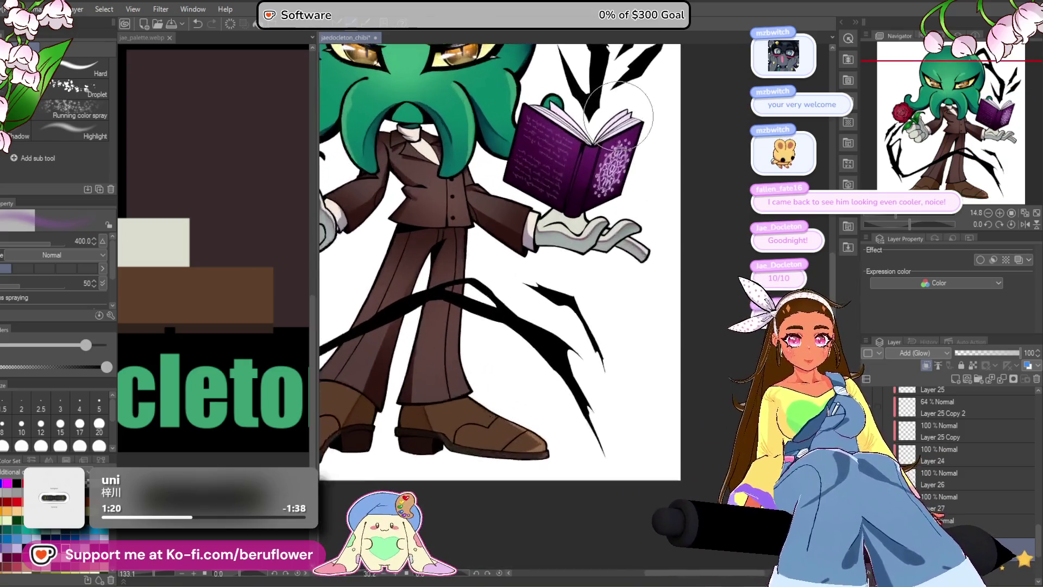
scroll(647, 222, "up", 2)
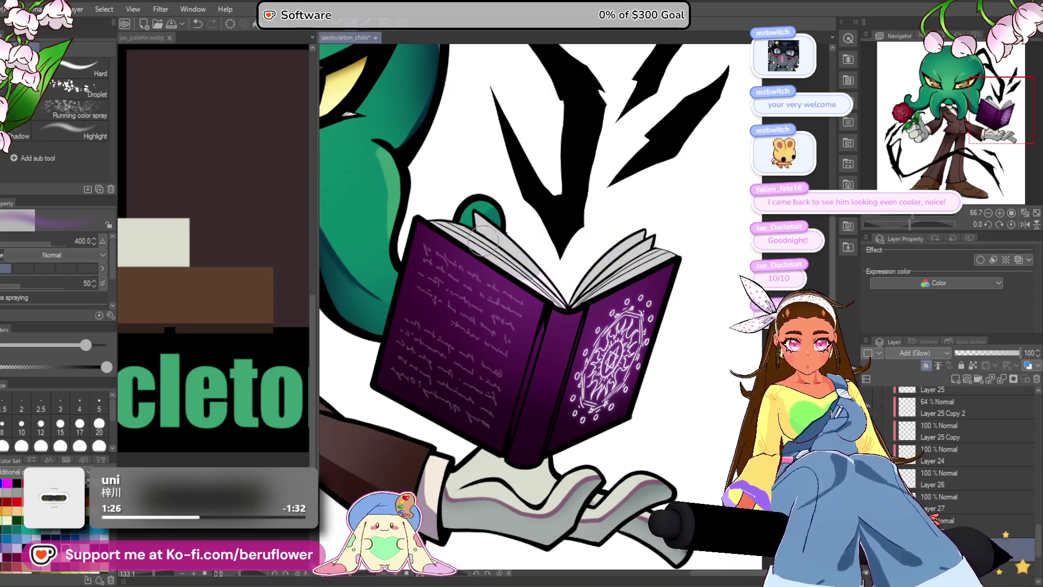
left_click_drag(673, 222, 506, 255)
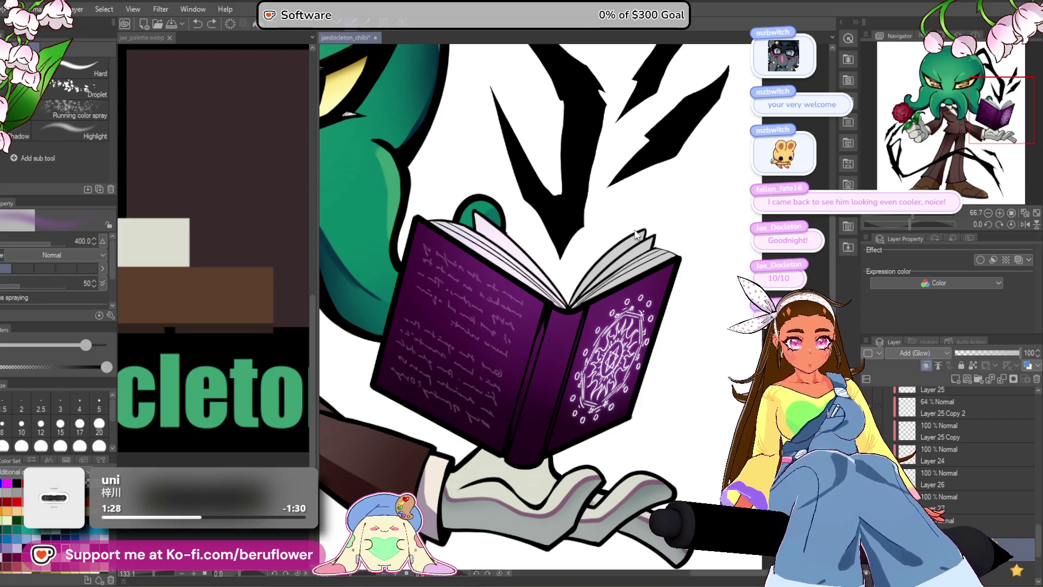
left_click_drag(597, 255, 656, 201)
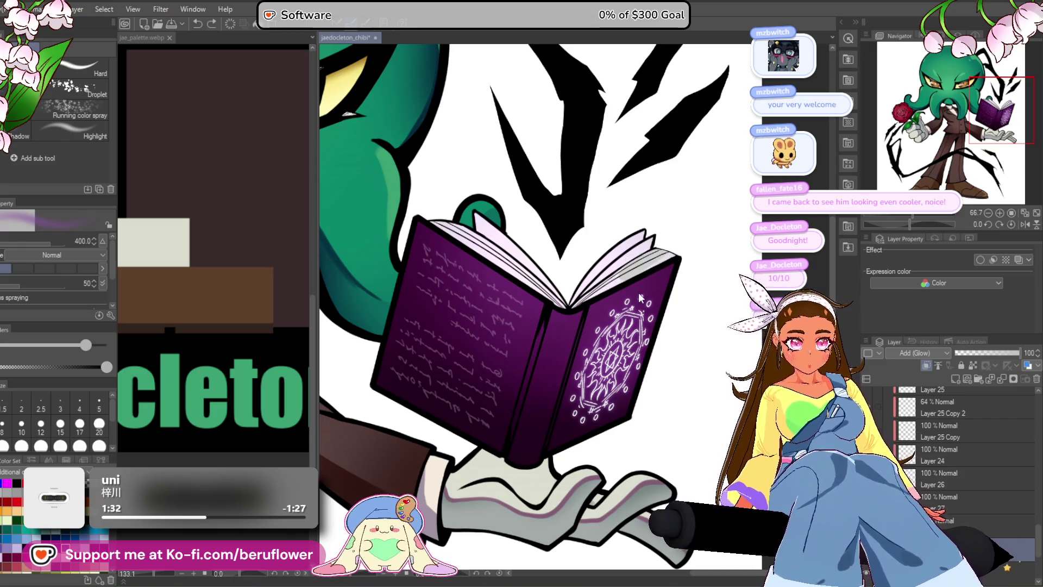
left_click_drag(638, 293, 639, 277)
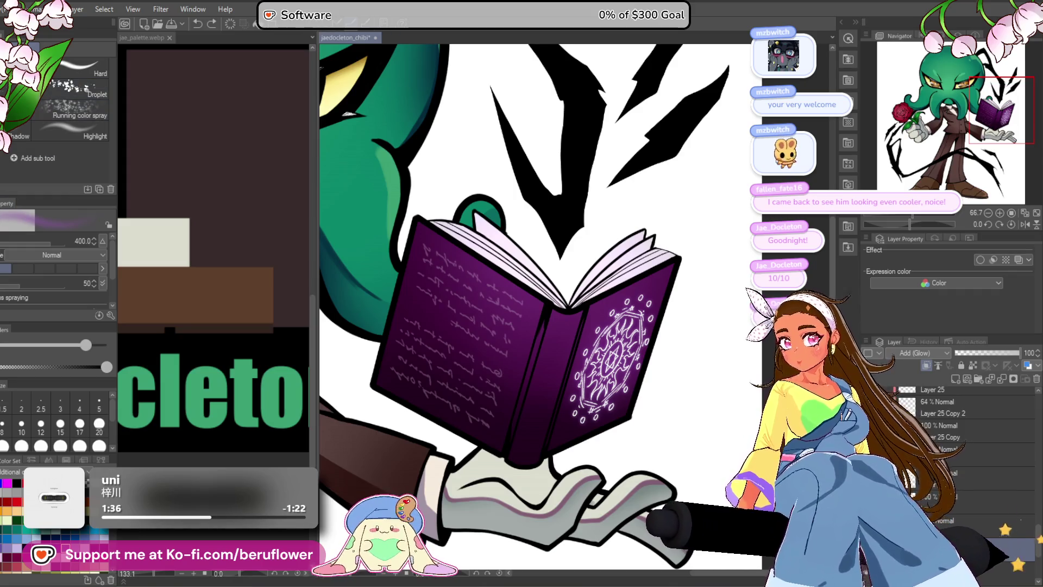
key("e")
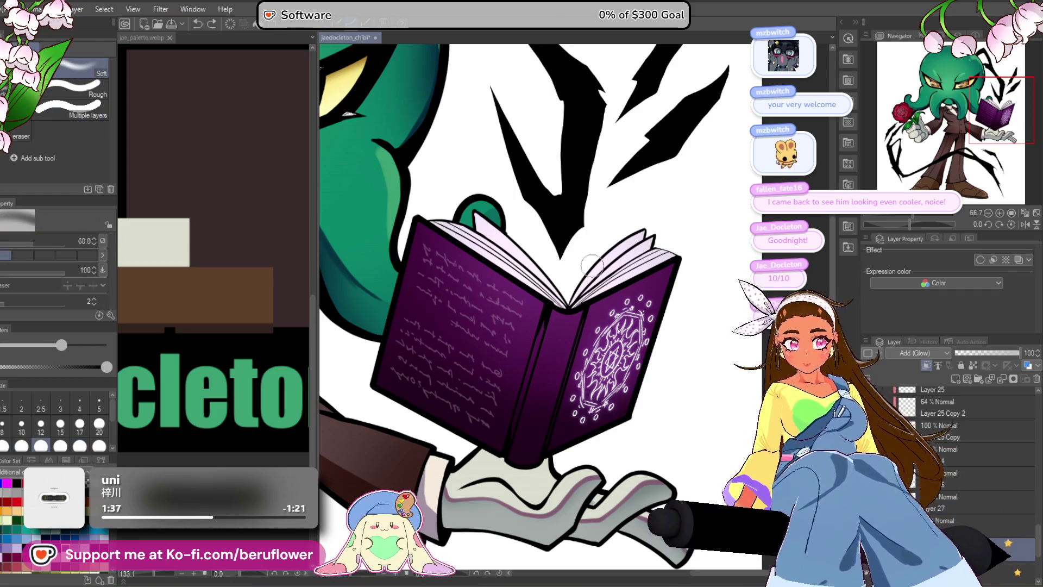
- Shrink the eraser to 25, zoom out to review the whole character, and close the chibi drawing
scroll(645, 282, "up", 6)
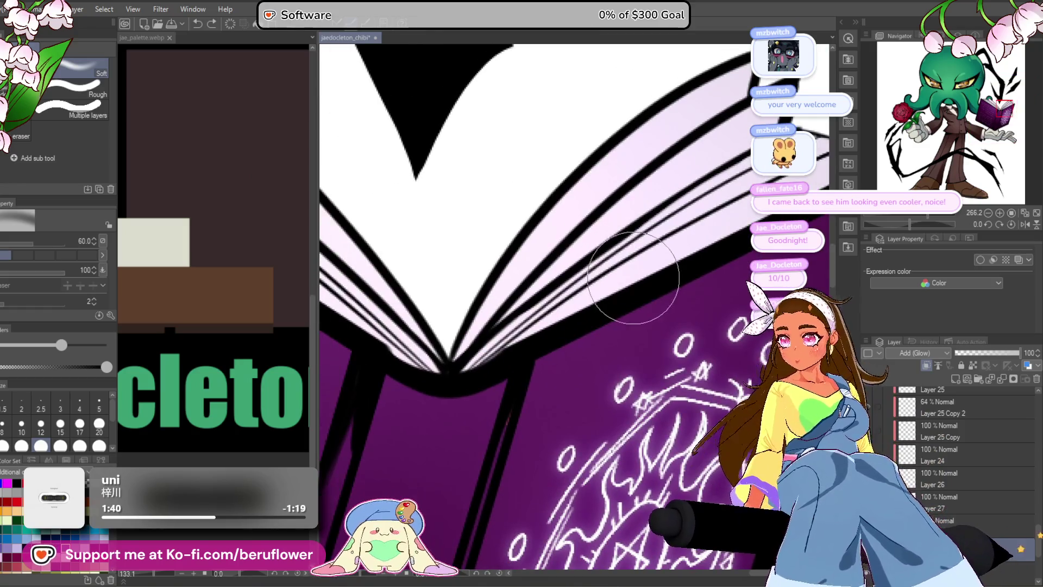
key("bracketleft")
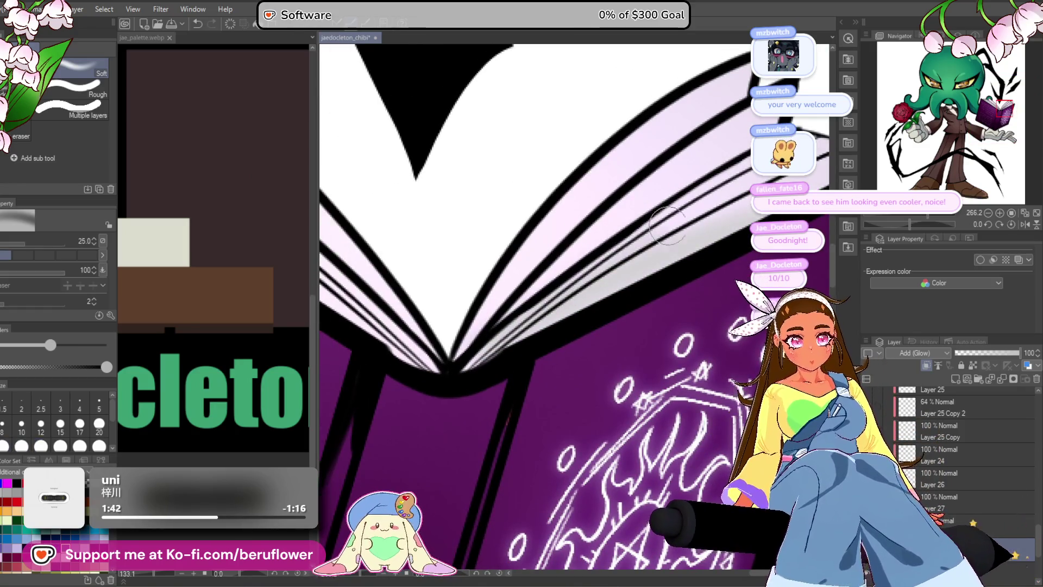
left_click_drag(635, 242, 574, 271)
scroll(388, 400, "down", 5)
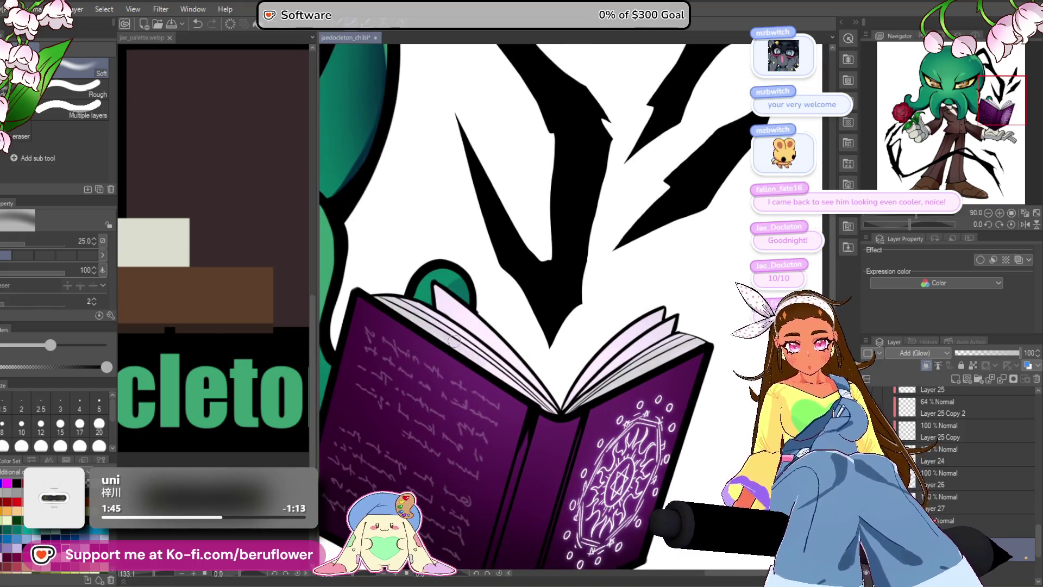
scroll(558, 421, "down", 3)
scroll(690, 334, "up", 3)
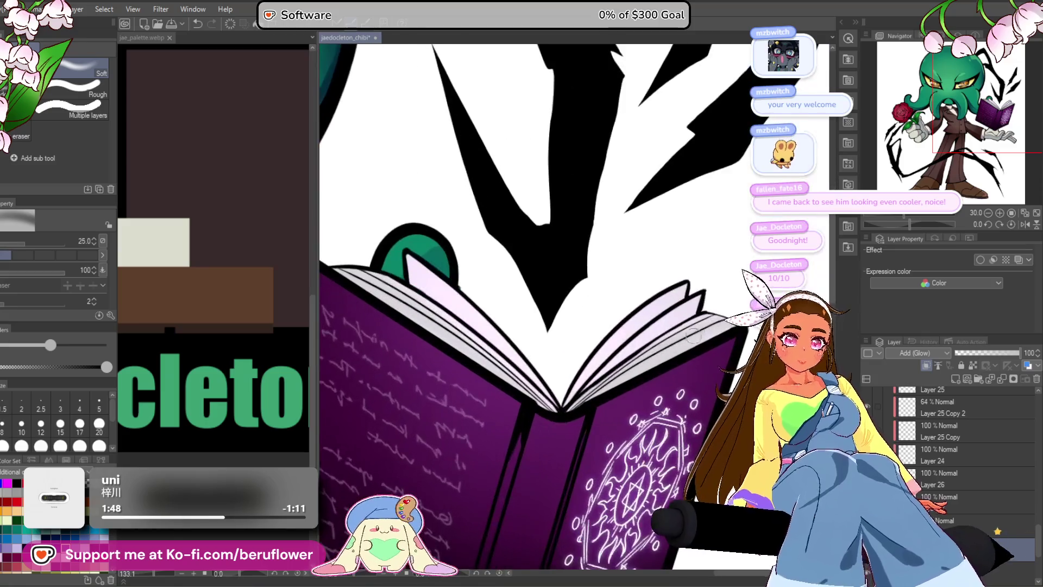
scroll(535, 417, "down", 3)
scroll(687, 325, "up", 3)
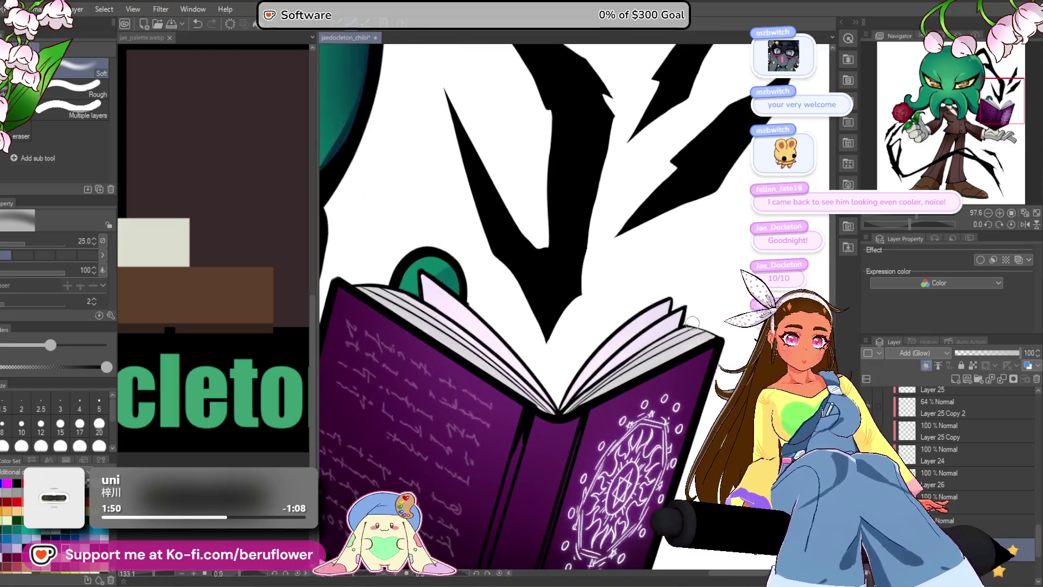
scroll(565, 344, "down", 5)
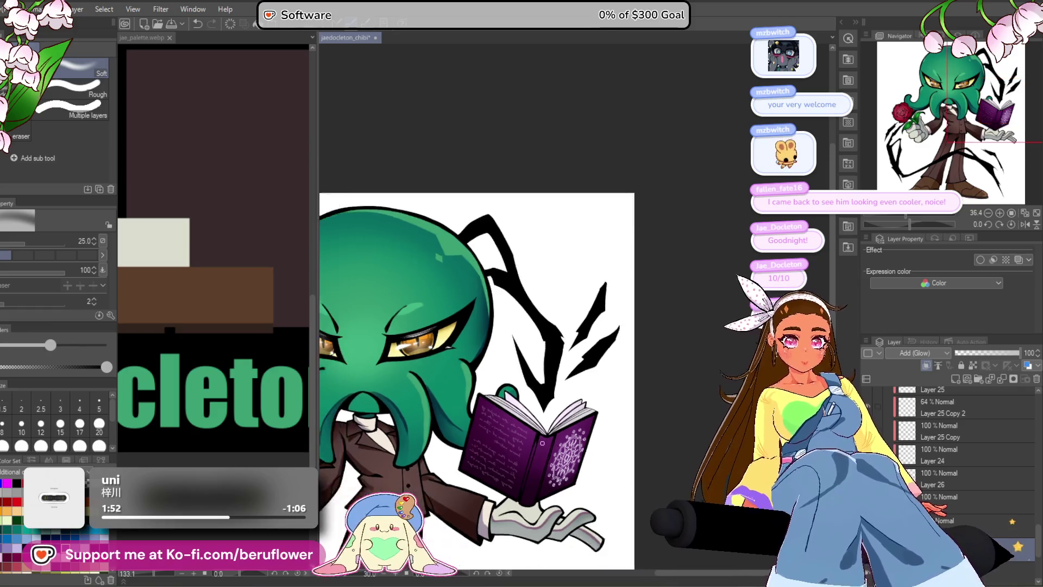
scroll(565, 345, "up", 2)
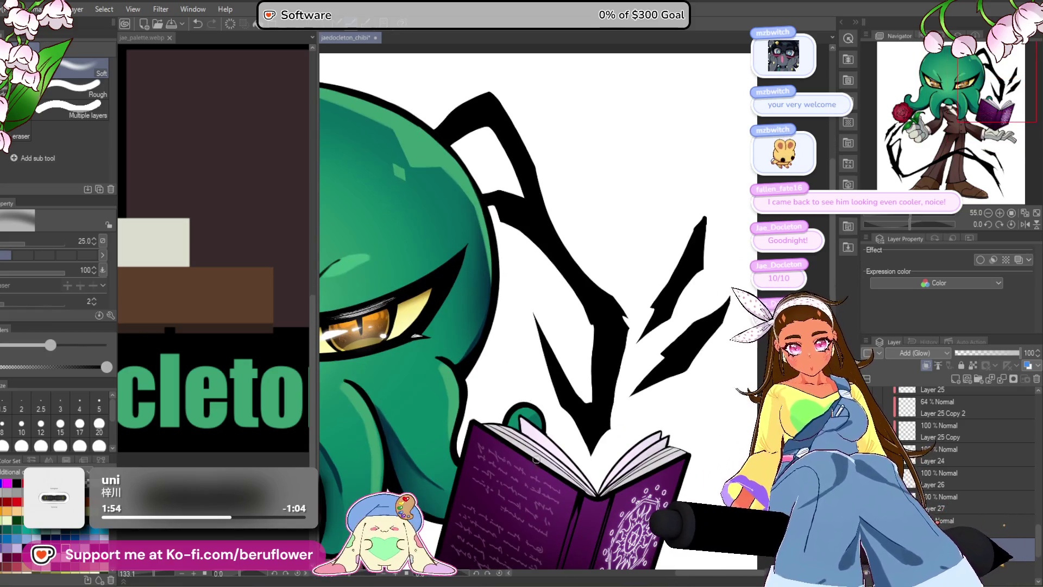
scroll(555, 467, "down", 4)
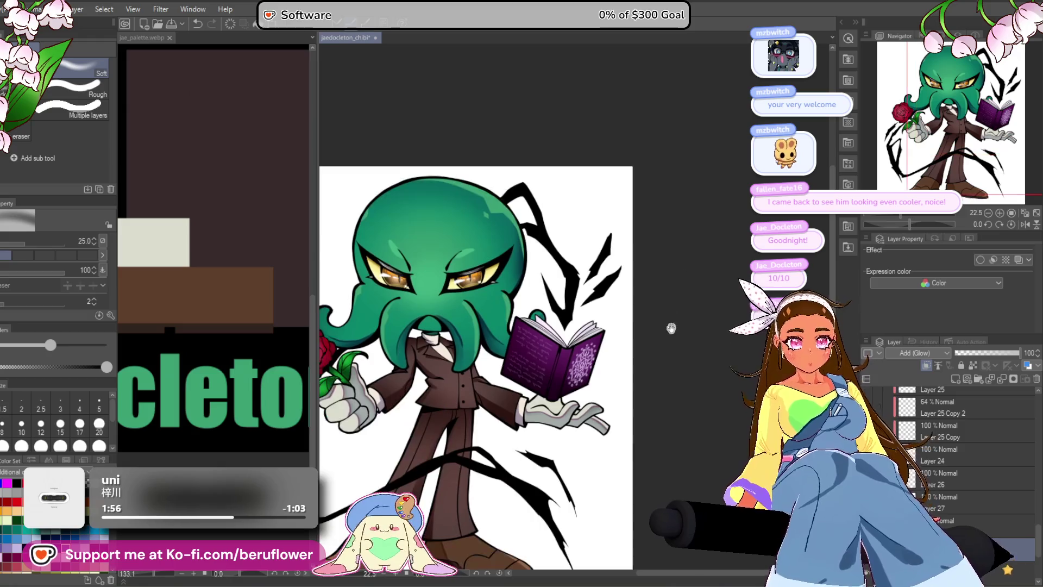
scroll(720, 360, "up", 1)
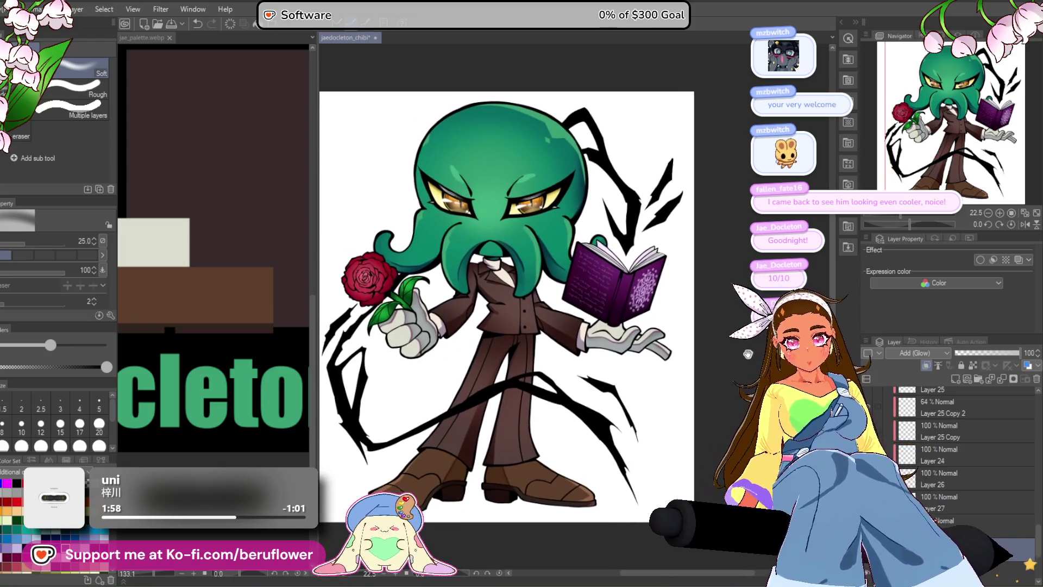
key("ctrl+Tab")
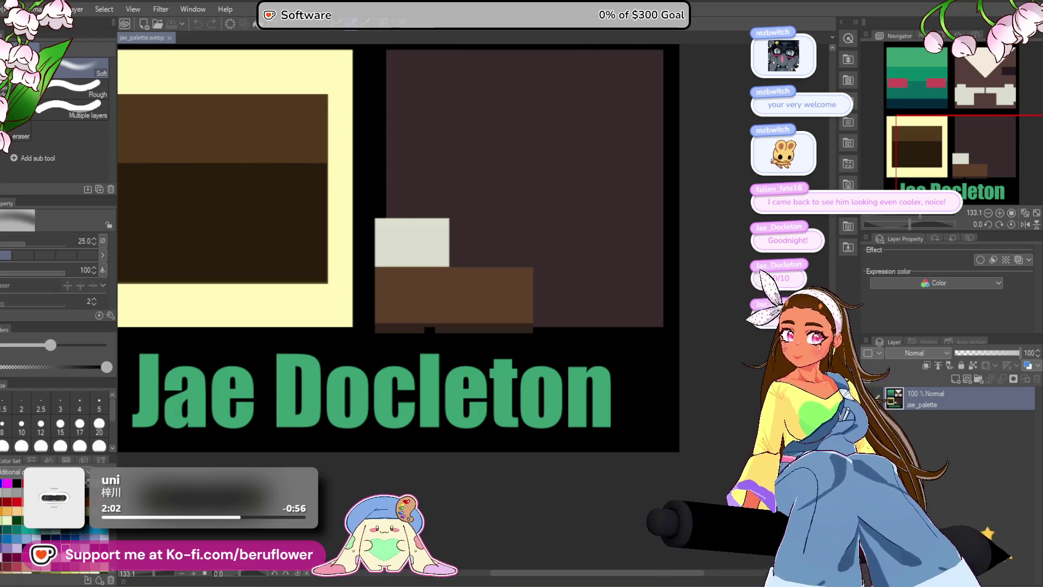
- Reopen jaedocleton_chibi from the recent files and zoom out slightly
key("alt+f")
mouse_move(81, 79)
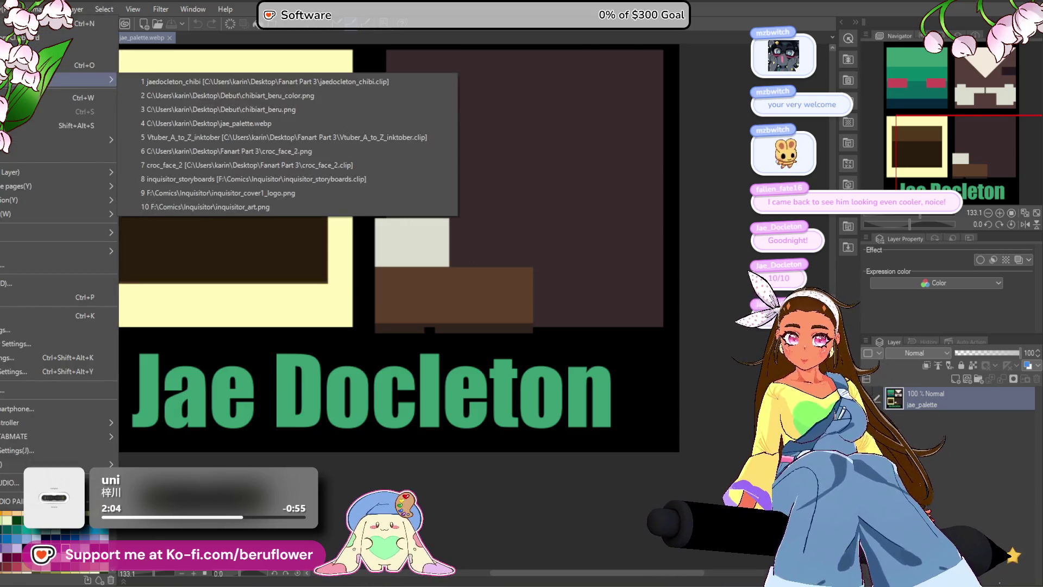
left_click(249, 87)
key("ctrl+minus")
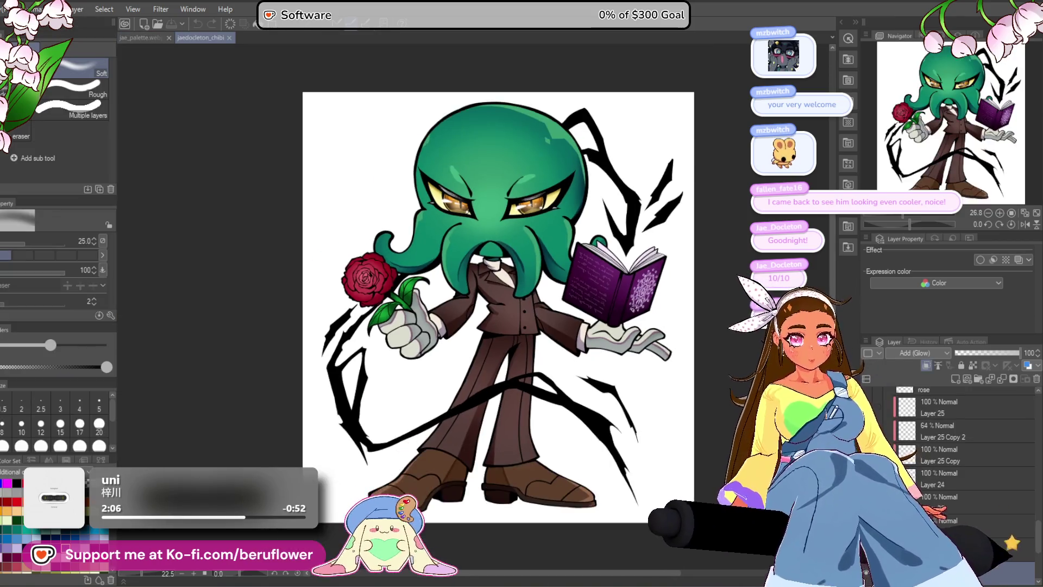
- Dock the jae_palette image in a split pane, resize it, then close it
mouse_move(140, 38)
left_mouse_down()
mouse_move(217, 245)
mouse_move(527, 288)
left_mouse_up()
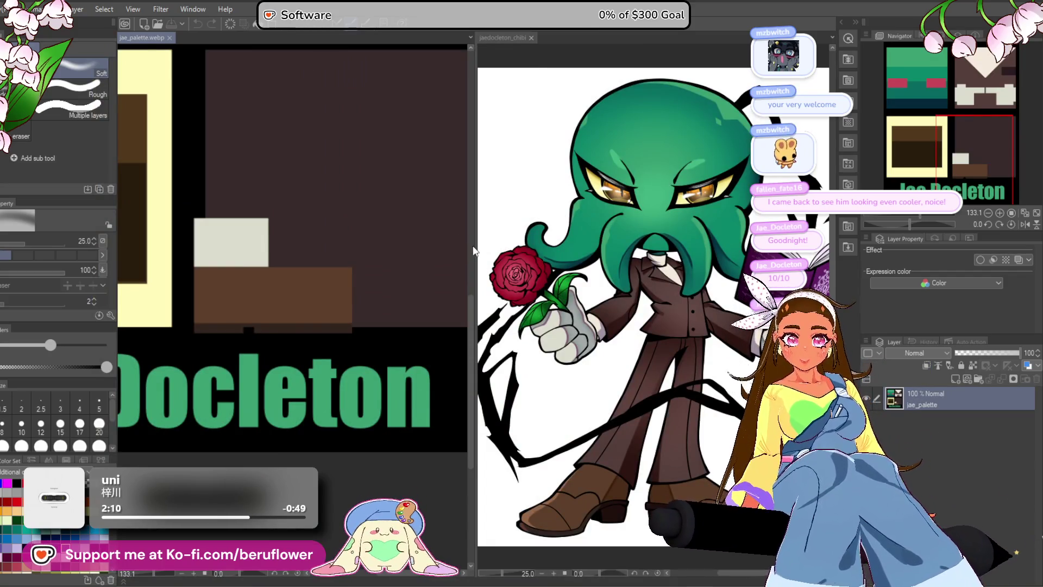
left_click_drag(475, 249, 285, 263)
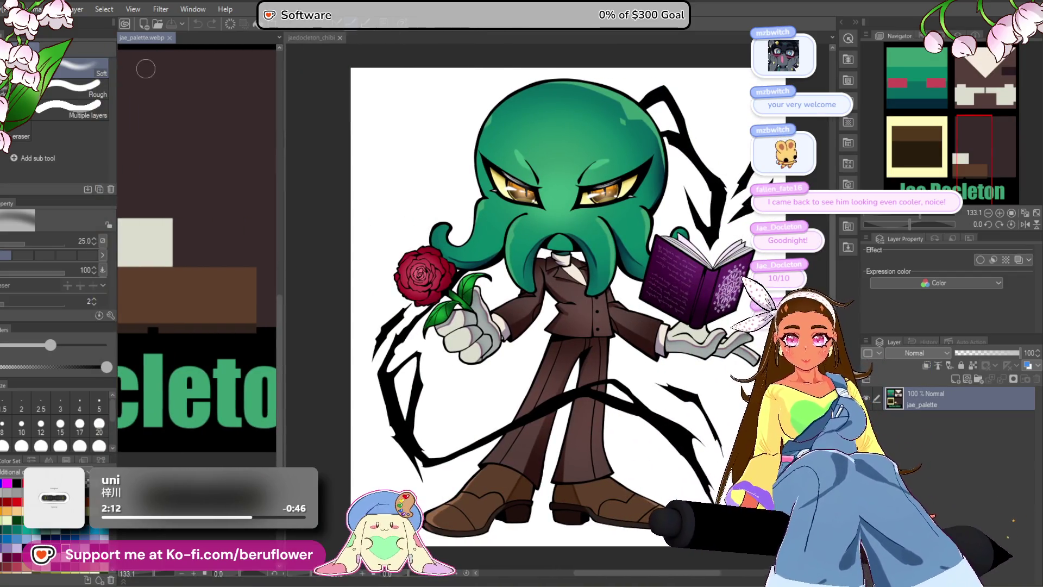
left_click(170, 38)
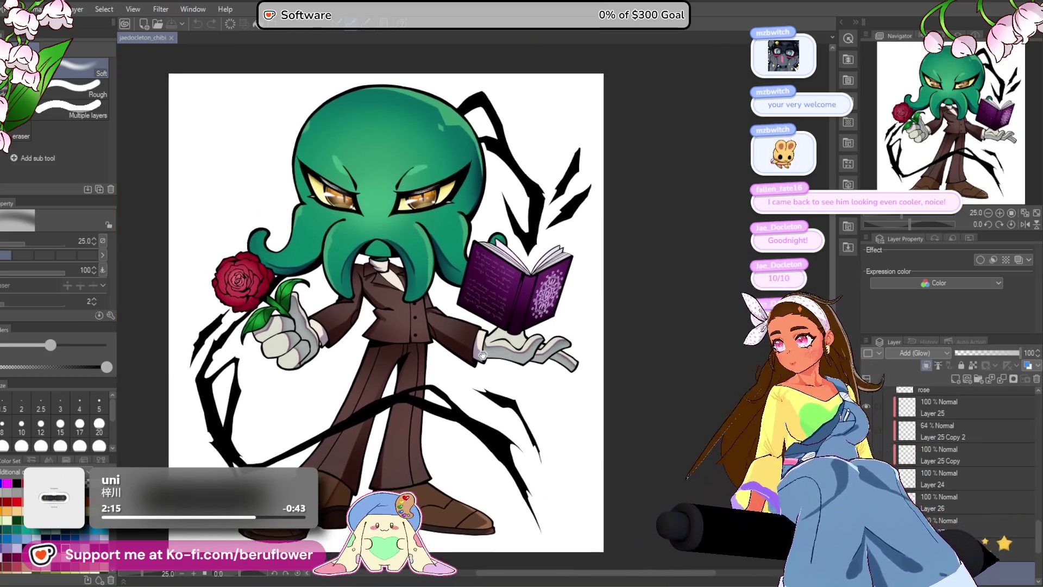
- Pan and zoom until the whole character is centred in view
left_click_drag(483, 354, 503, 338)
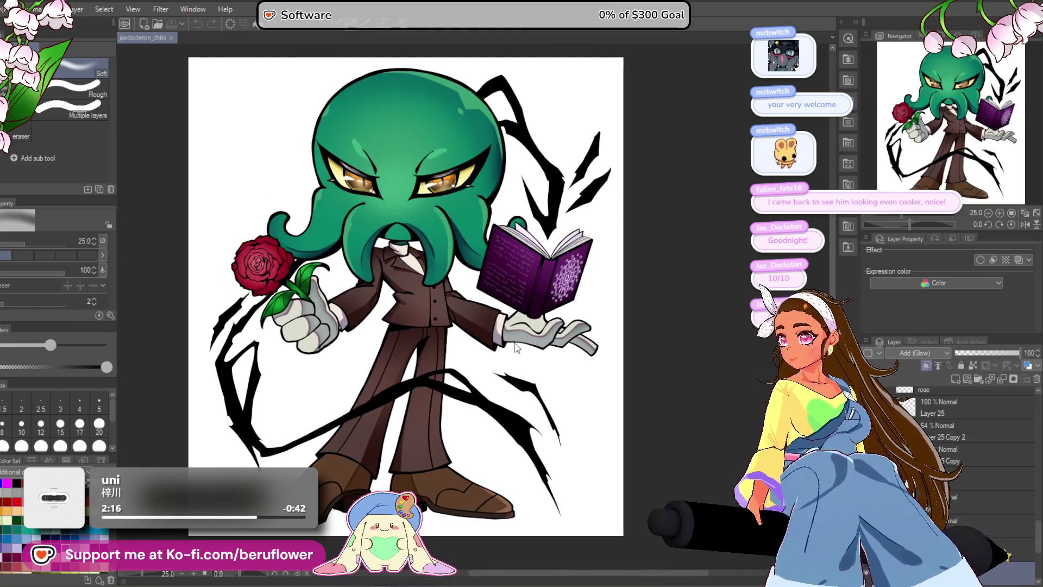
scroll(514, 342, "down", 3)
scroll(518, 340, "up", 2)
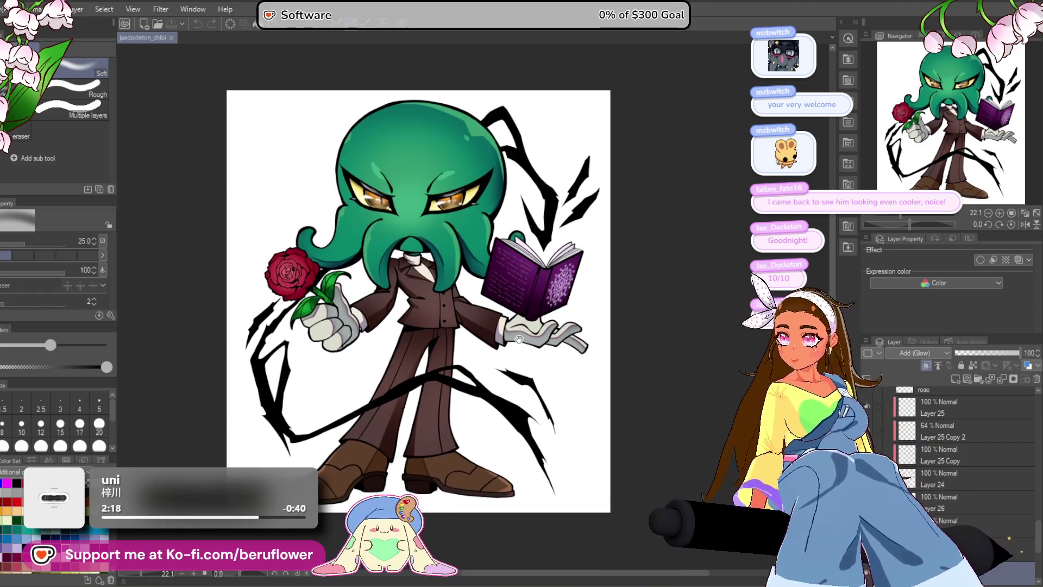
left_click_drag(519, 340, 520, 342)
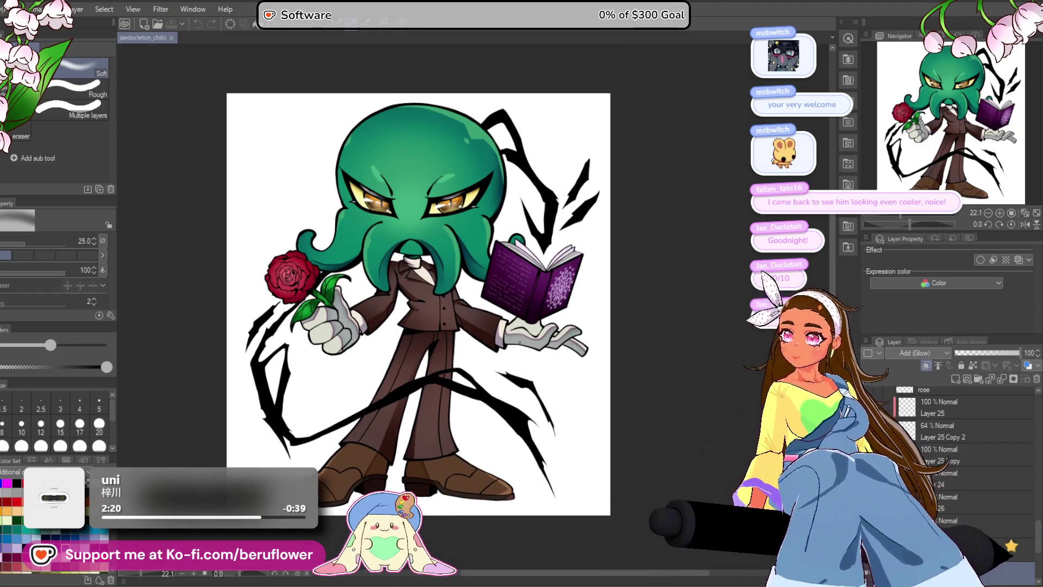
scroll(519, 343, "down", 1)
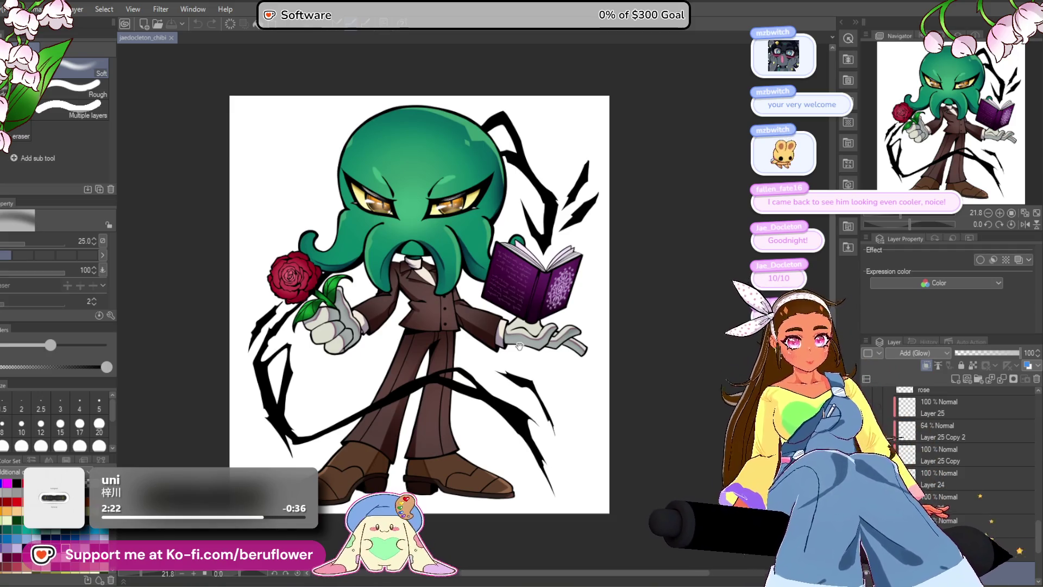
left_click_drag(519, 345, 504, 350)
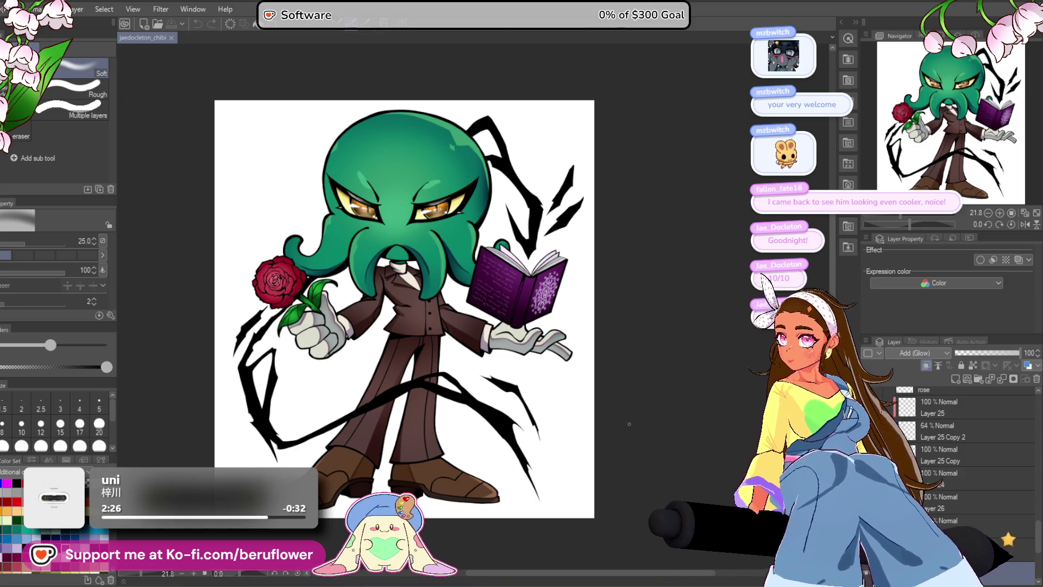
left_click_drag(656, 436, 641, 420)
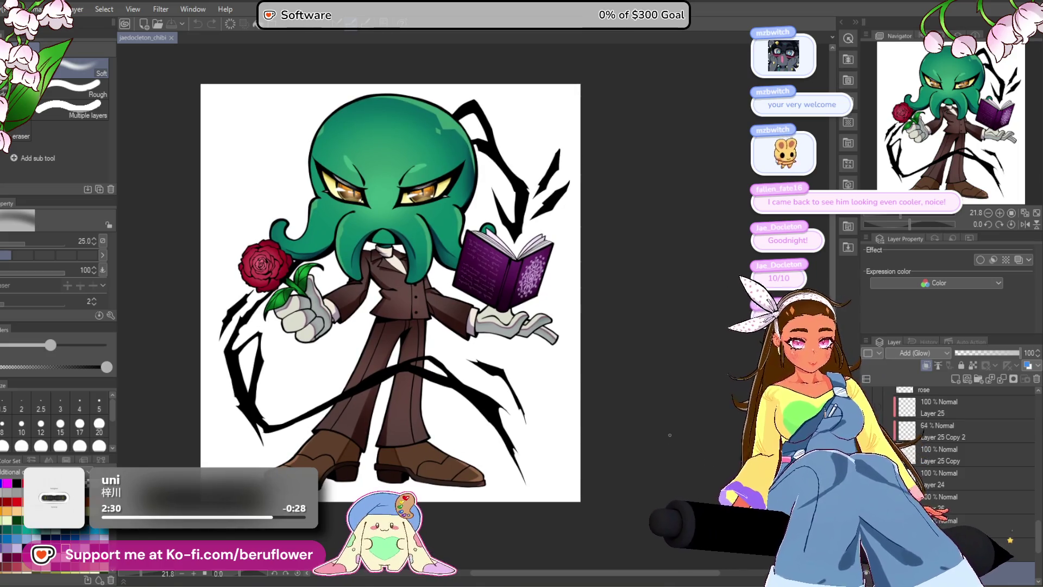
scroll(967, 489, "down", 2)
- Select the book layer and add a new blank Layer 30 above it
left_click(967, 489)
scroll(961, 478, "down", 3)
left_click(961, 485)
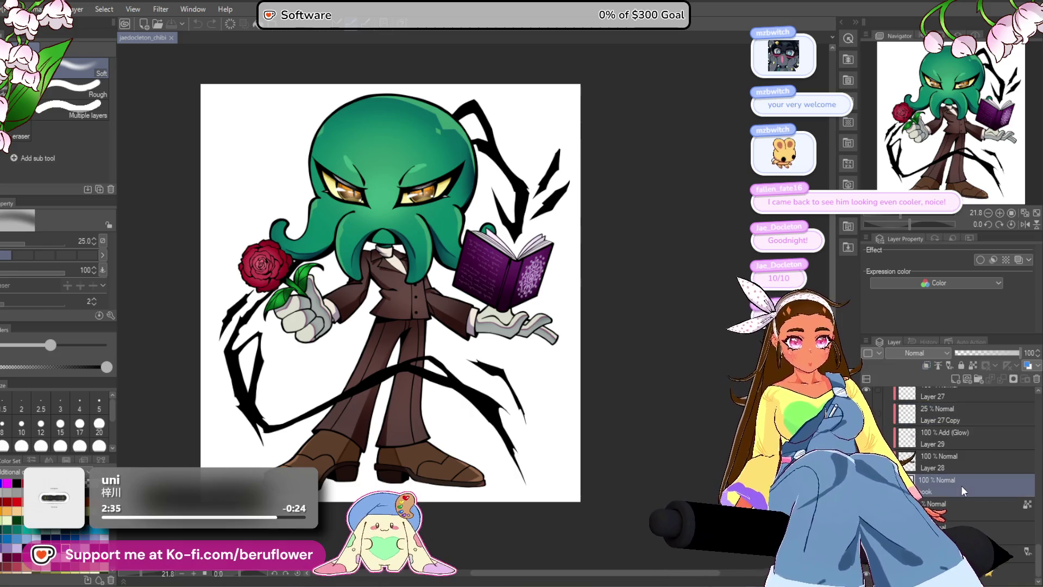
scroll(948, 461, "up", 2)
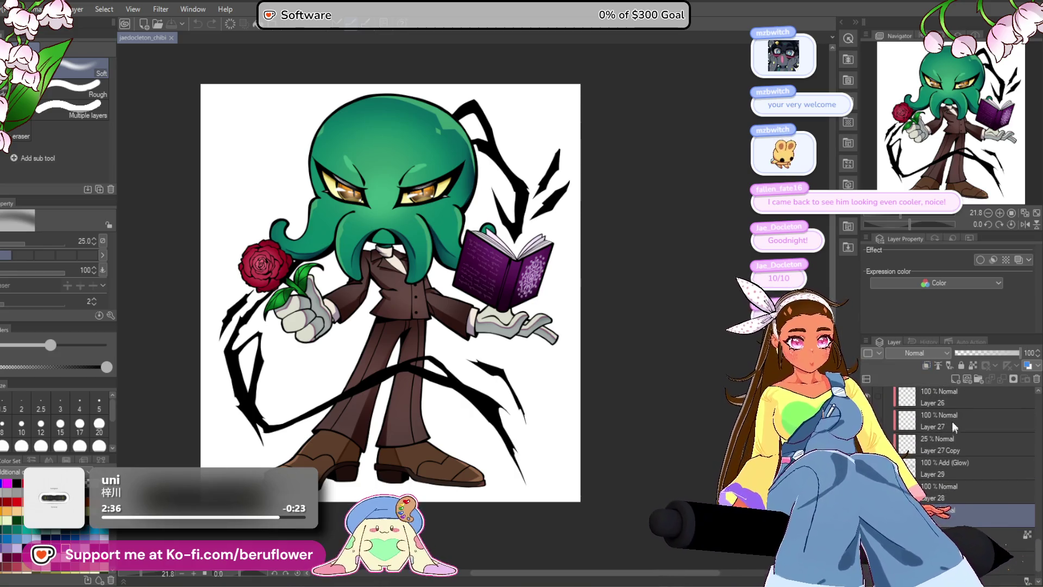
left_click(951, 379)
key("p")
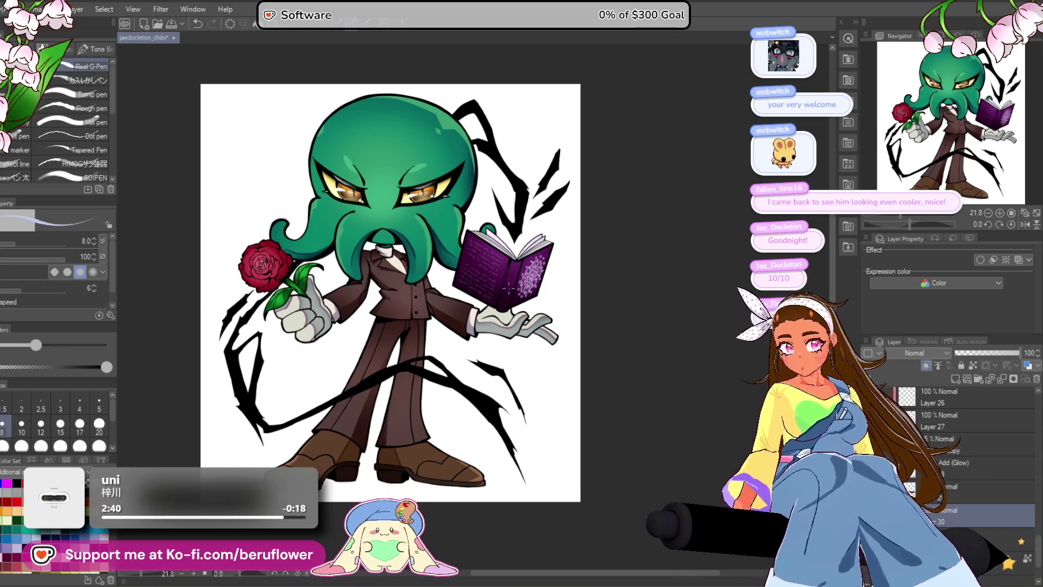
- Set the drawing colour to a darker, muted lavender for the book
scroll(509, 288, "up", 8)
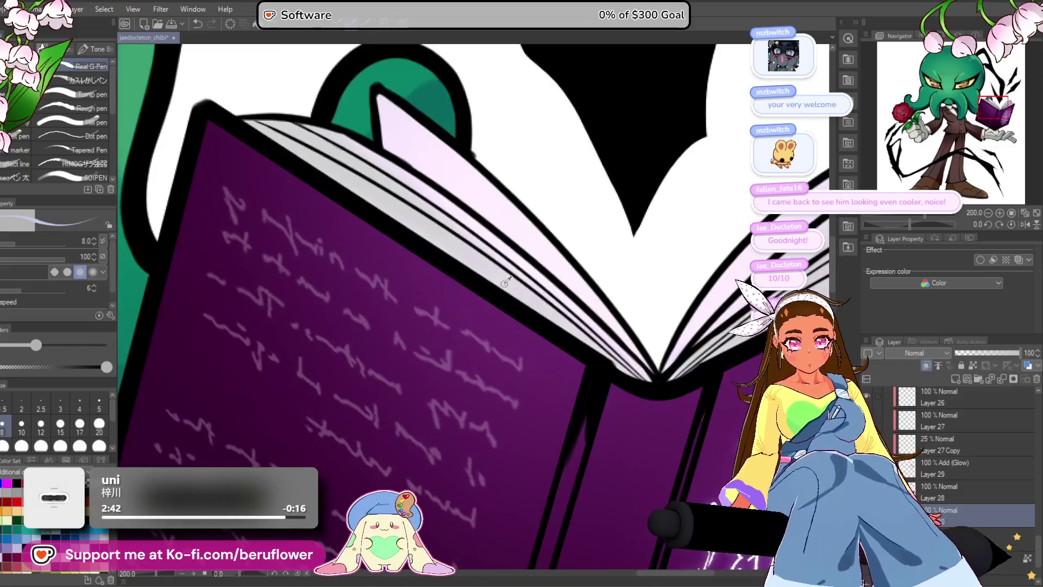
key("ctrl+shift+c")
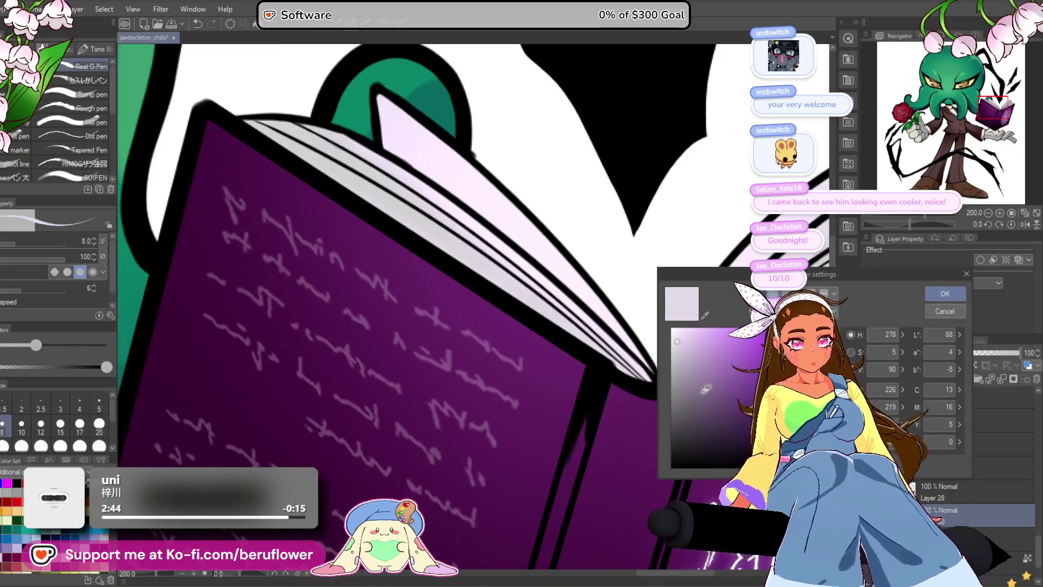
left_click(688, 376)
key("Return")
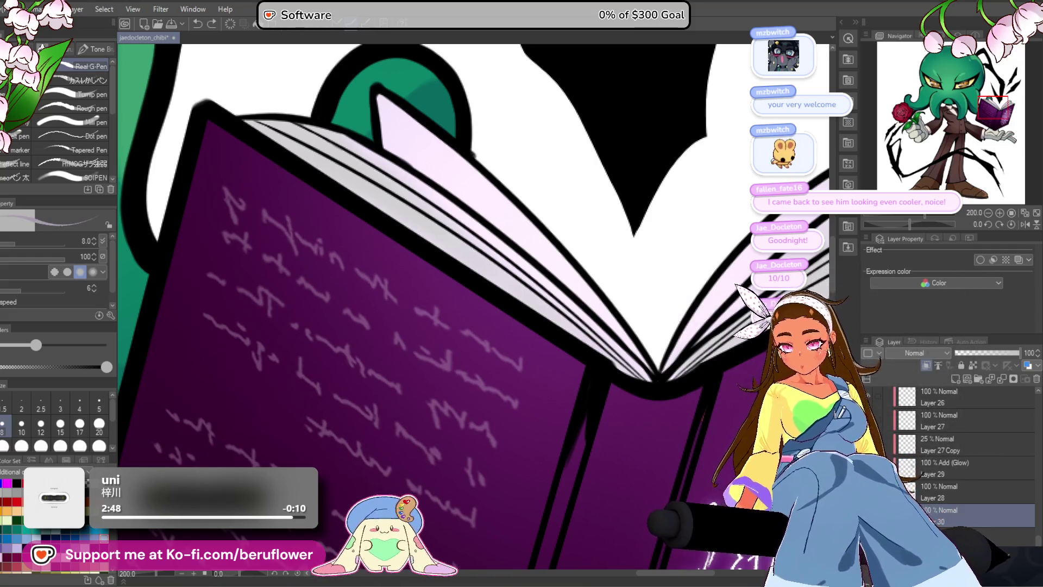
key("ctrl+shift+c")
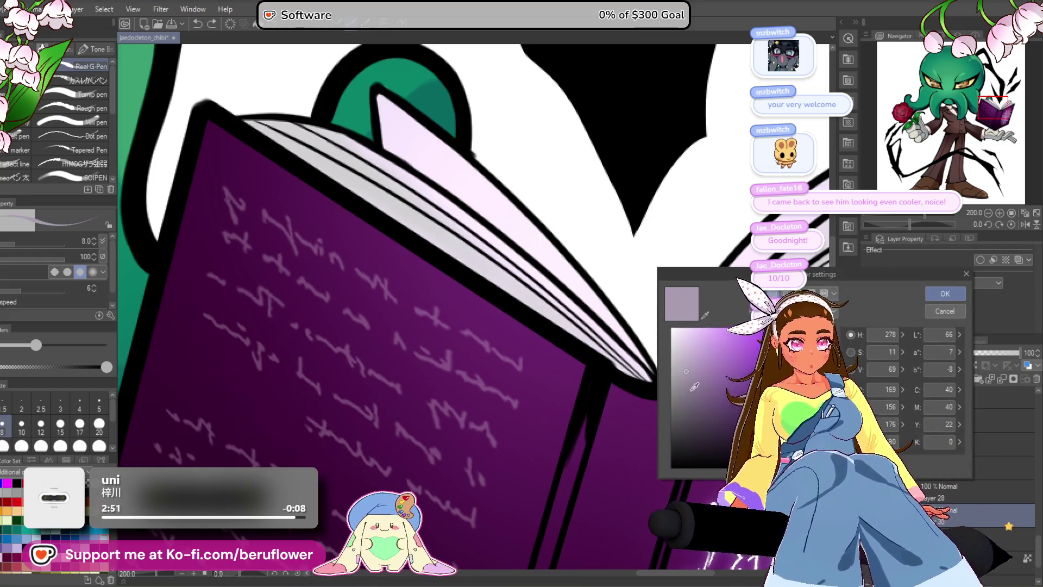
left_click(692, 389)
left_click(945, 293)
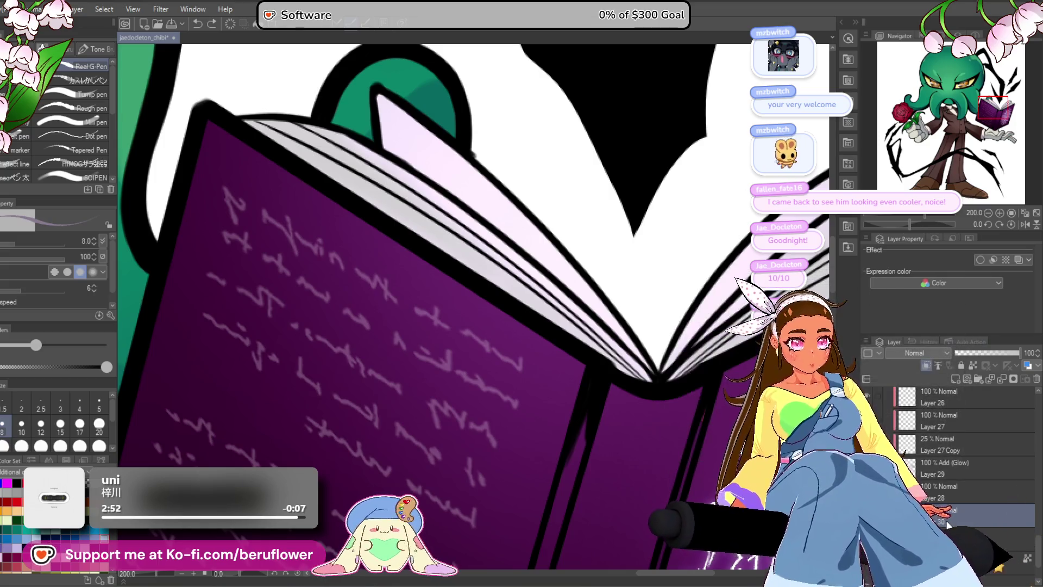
- Move Layer 30 between Layers 26 and 27, enlarge the brush to 17, and frame the magic circle
mouse_move(962, 406)
left_mouse_down()
mouse_move(966, 396)
mouse_move(958, 435)
left_mouse_up()
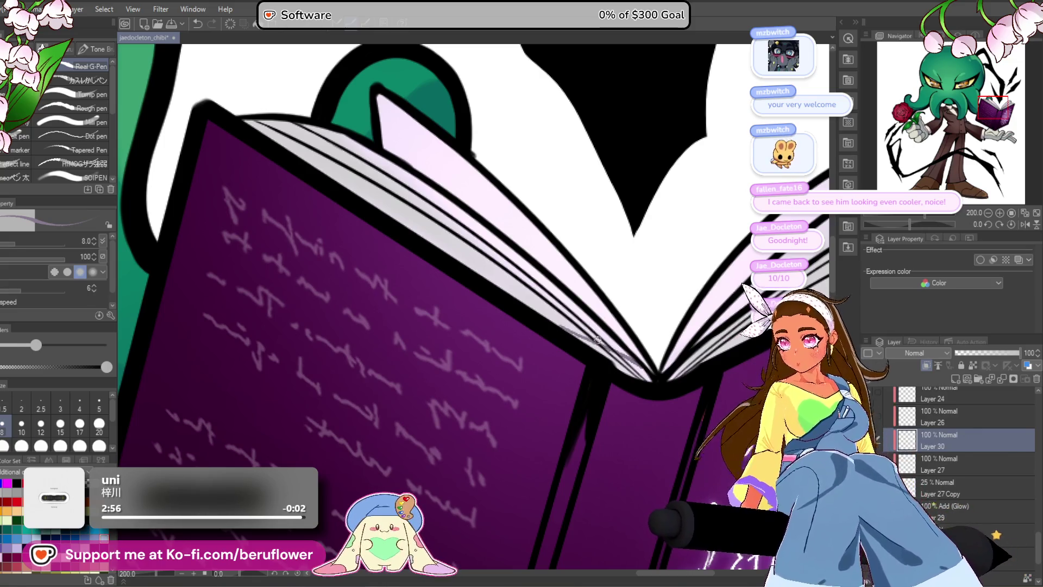
key("bracketright")
key("bracketright")
key("bracketright")
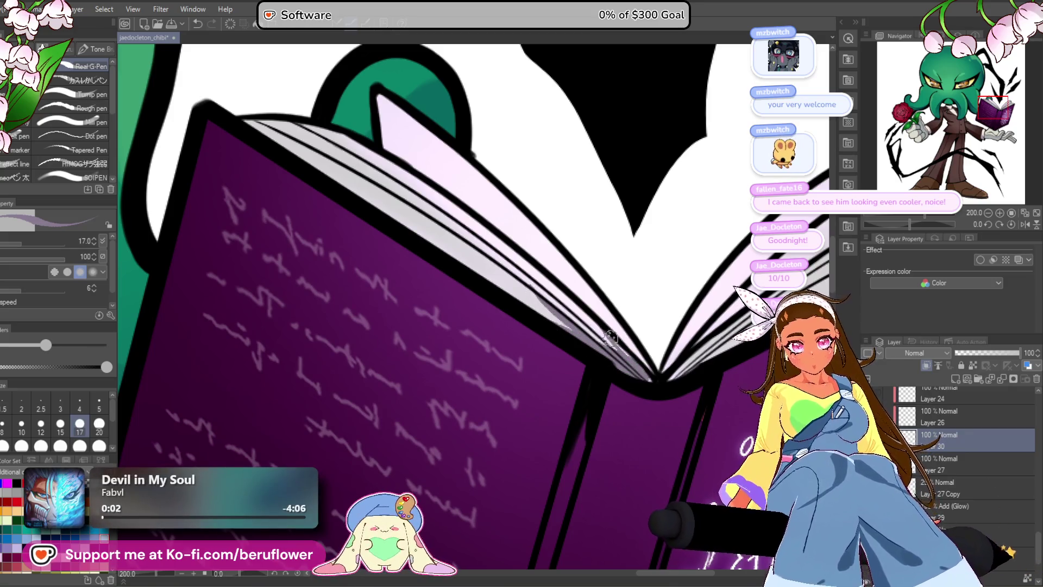
left_click_drag(674, 384, 656, 331)
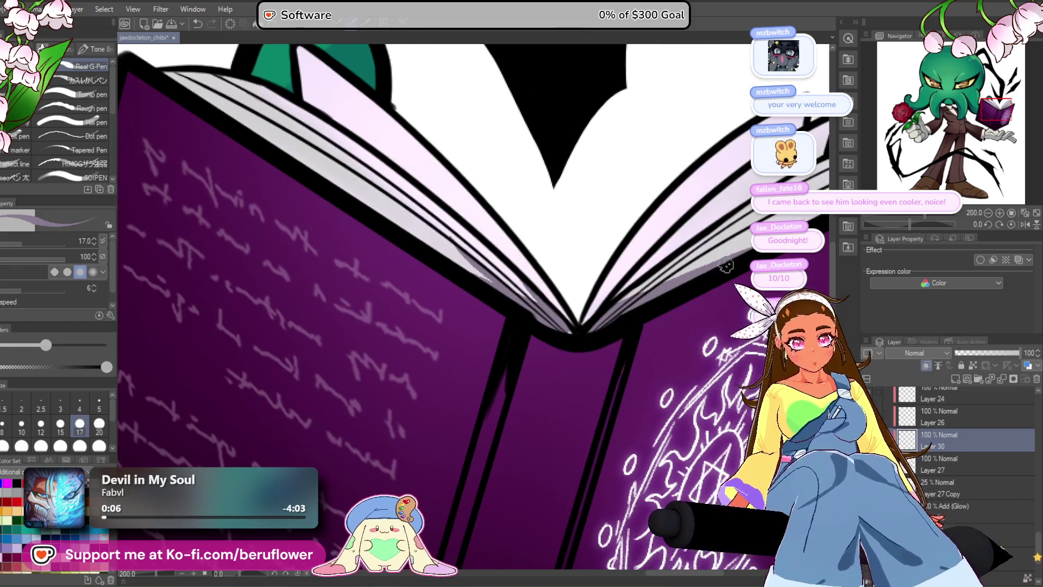
left_click_drag(774, 198, 687, 252)
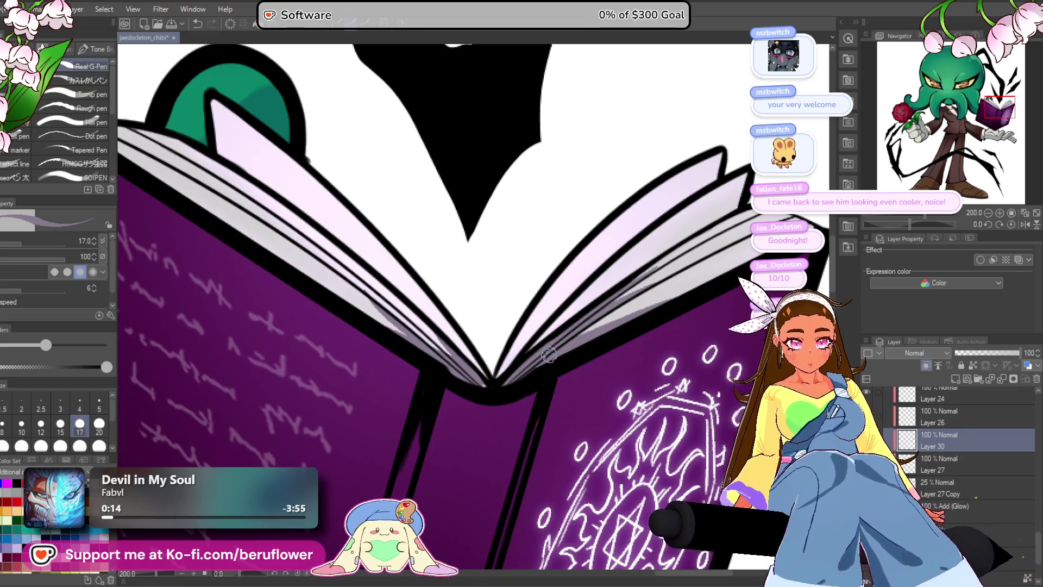
scroll(732, 232, "down", 8)
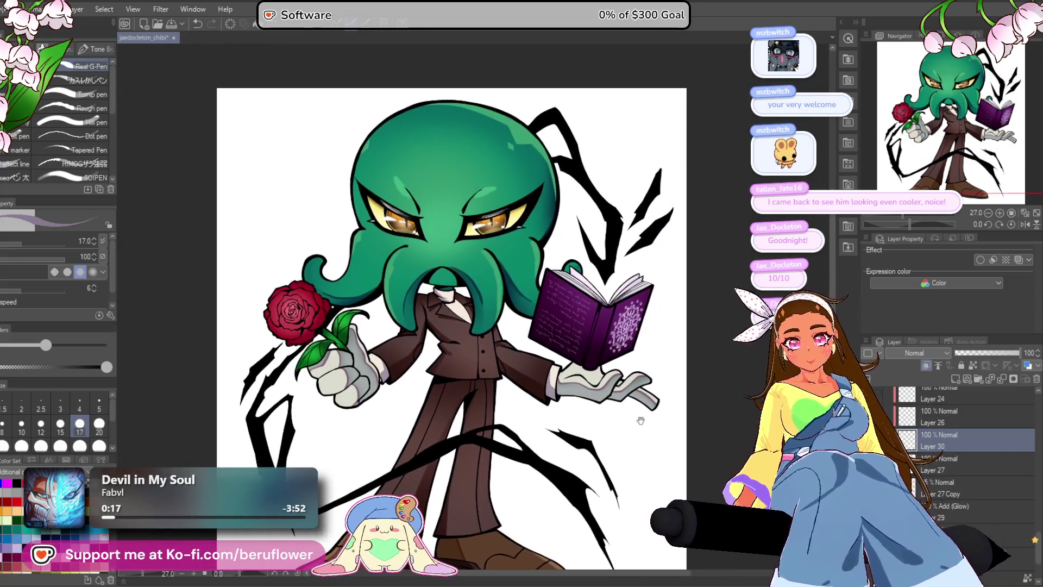
- Recentre the whole character in view and save the drawing
left_click_drag(641, 420, 586, 393)
key("ctrl+s")
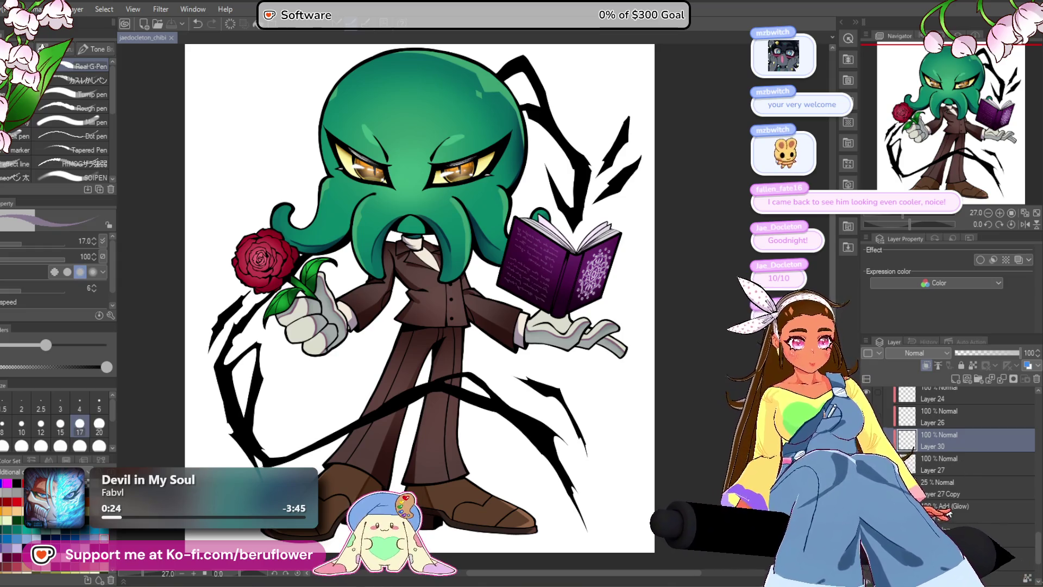
scroll(952, 468, "down", 3)
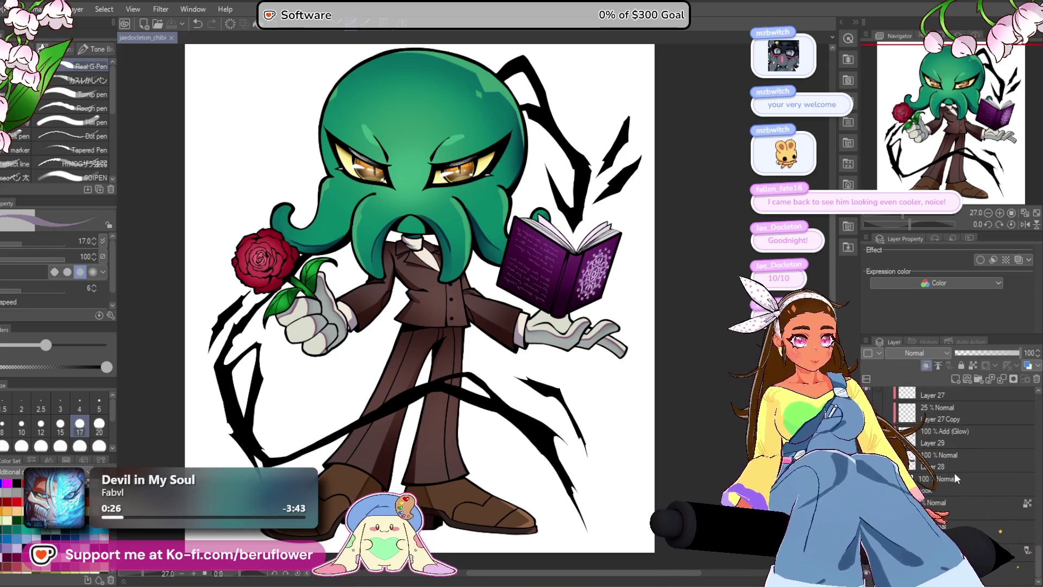
scroll(954, 472, "up", 1)
- Select the trousers' colour area from Layer 15's pixels
scroll(954, 473, "down", 1)
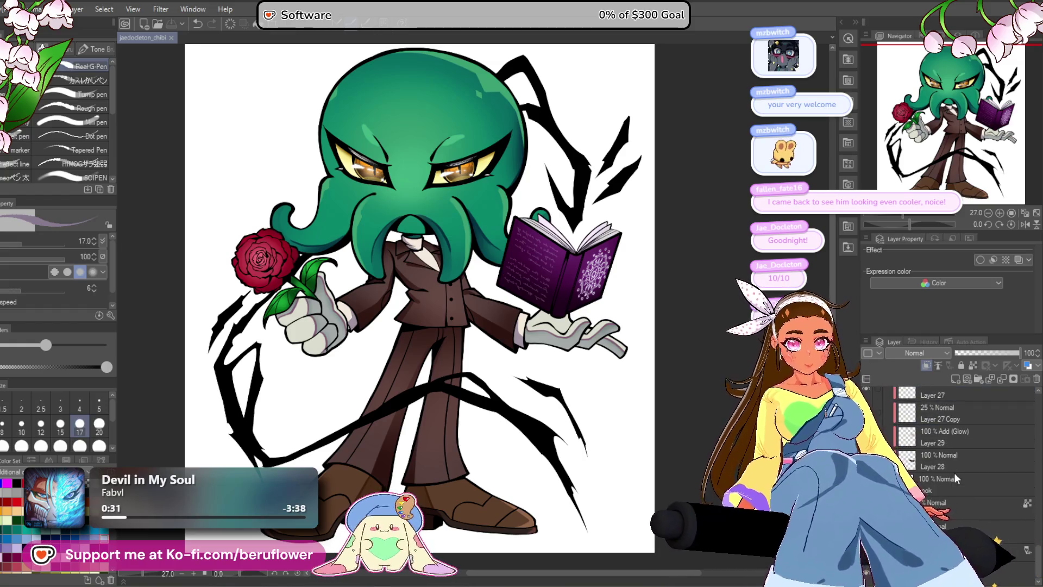
scroll(933, 486, "down", 5)
scroll(933, 487, "down", 5)
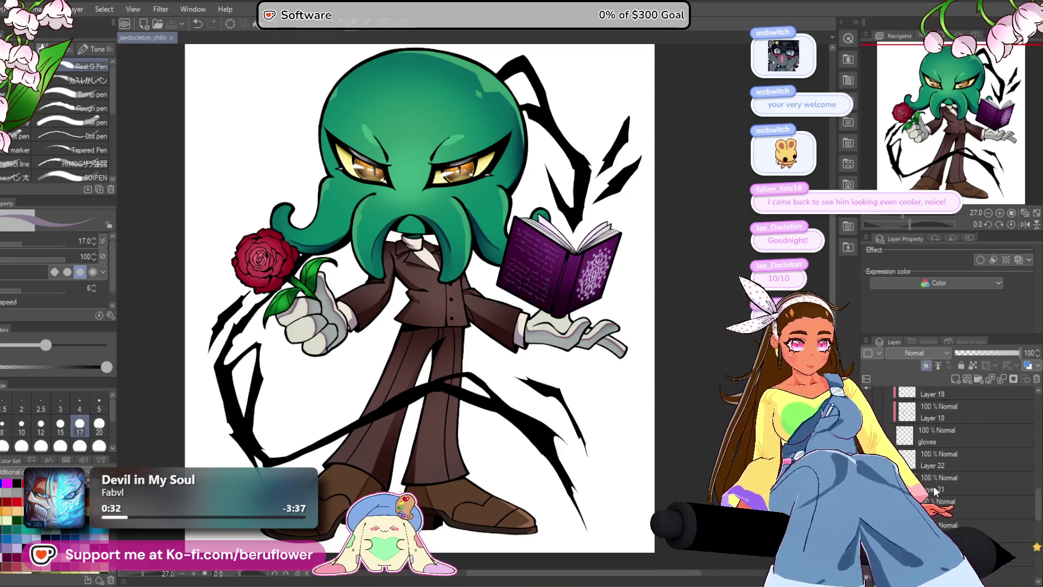
scroll(934, 491, "down", 5)
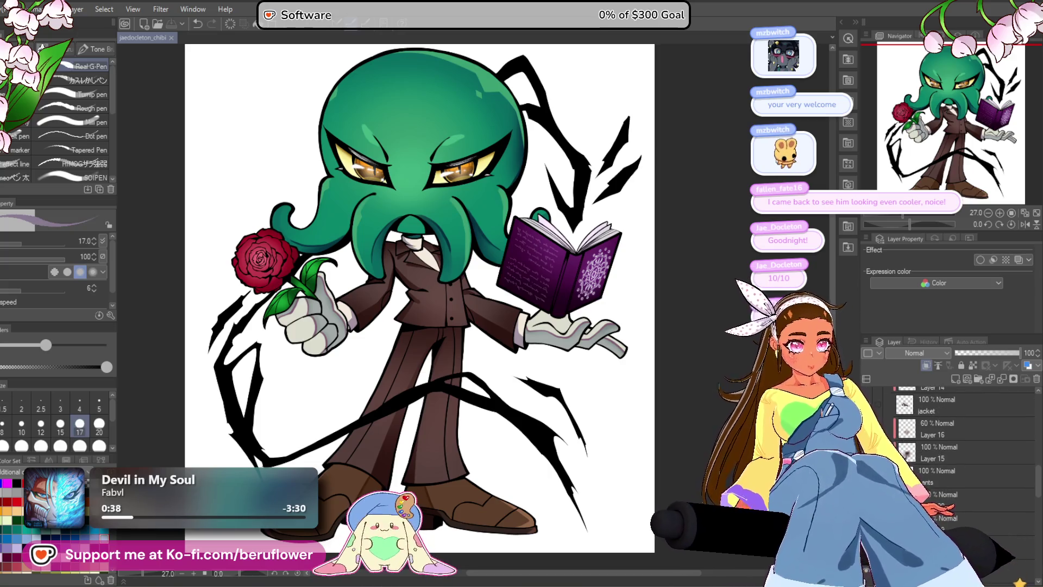
left_click(917, 450, "ctrl")
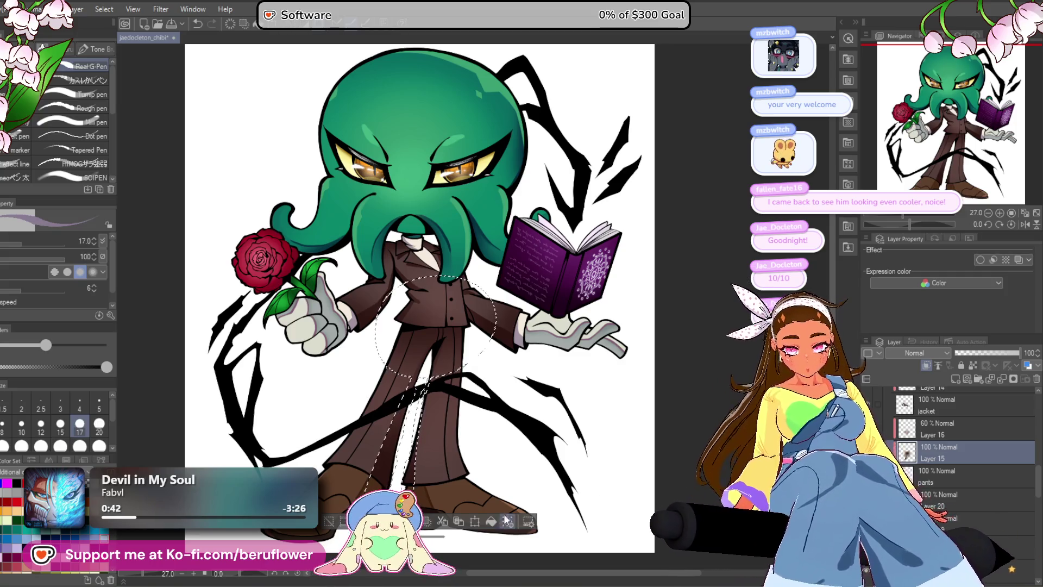
key("ctrl+shift+t")
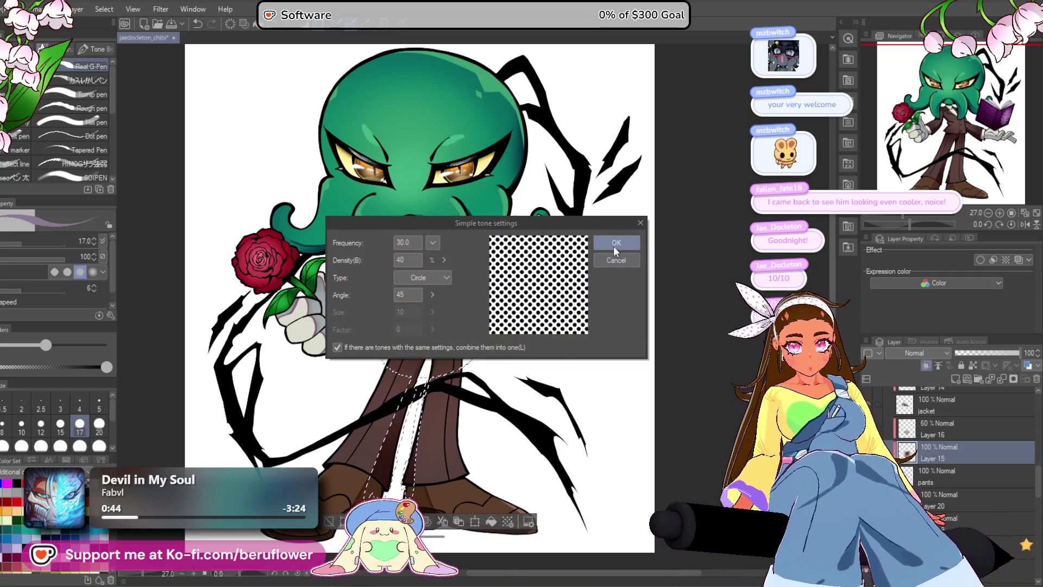
- Create a 30 LPI circle-dot tone layer on the trousers and move it above Layer 16
left_click(615, 243)
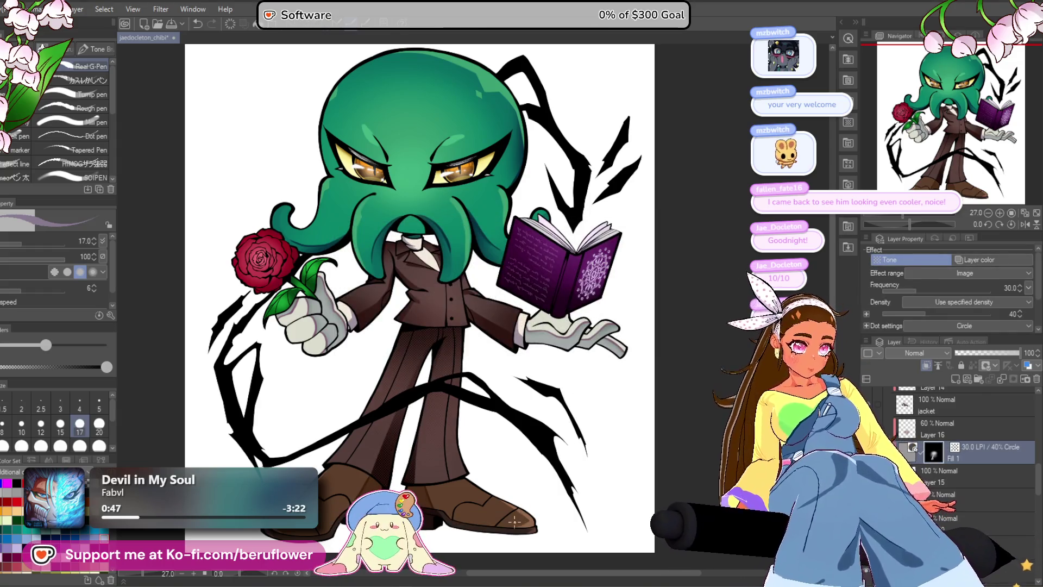
left_click_drag(933, 287, 979, 286)
key("ctrl+z")
mouse_move(969, 452)
left_mouse_down()
mouse_move(969, 425)
mouse_move(960, 429)
left_mouse_up()
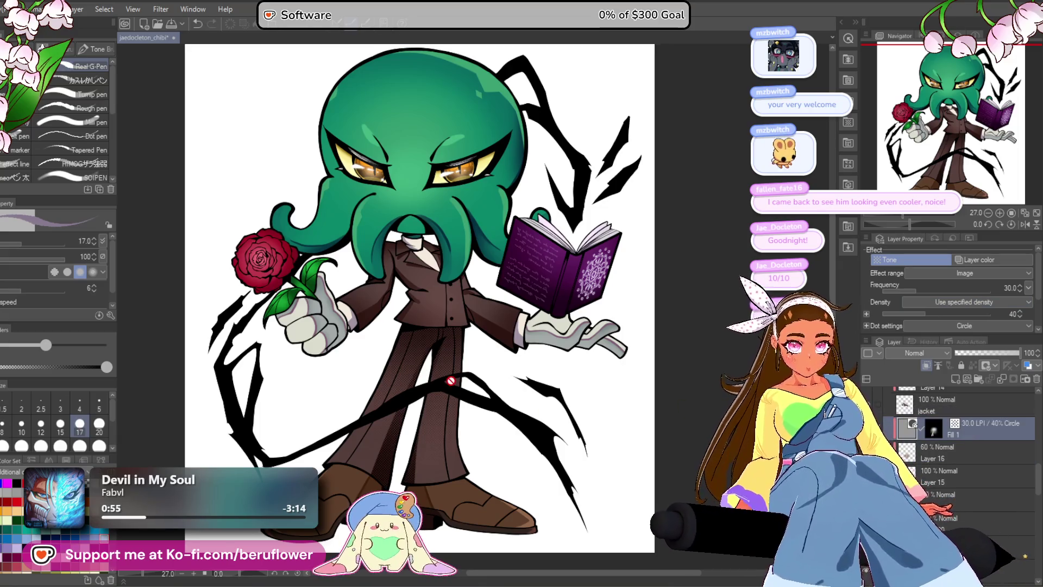
scroll(450, 381, "up", 3)
scroll(450, 381, "down", 3)
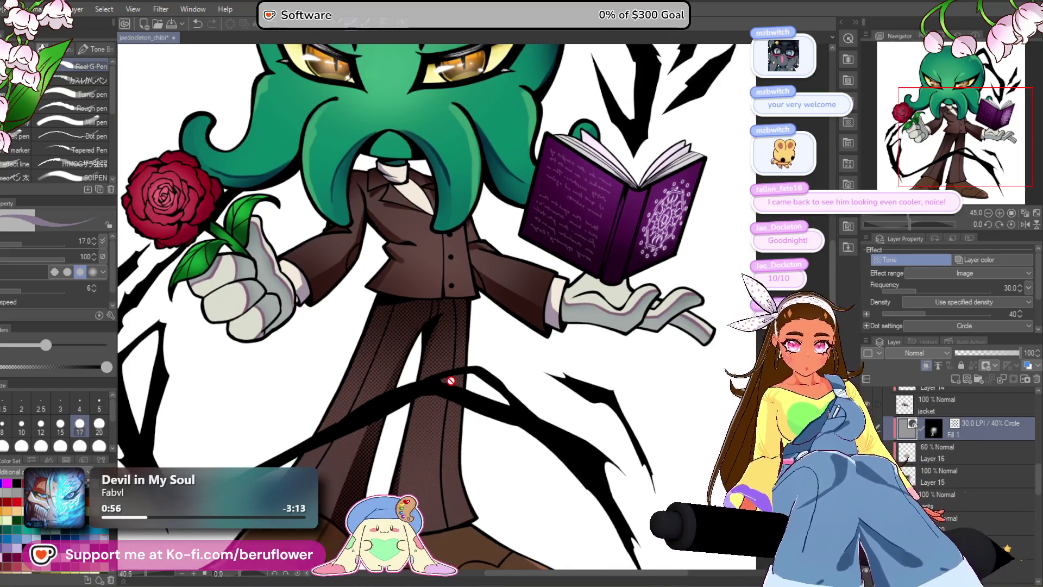
scroll(450, 381, "up", 1)
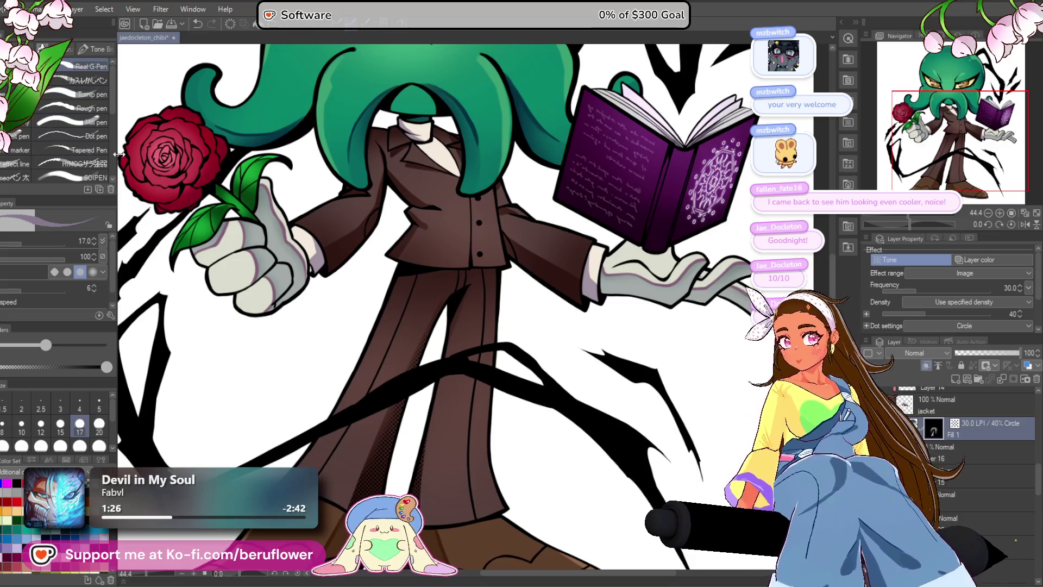
- Pan and zoom around the trousers to inspect the halftone shading
scroll(423, 354, "up", 3)
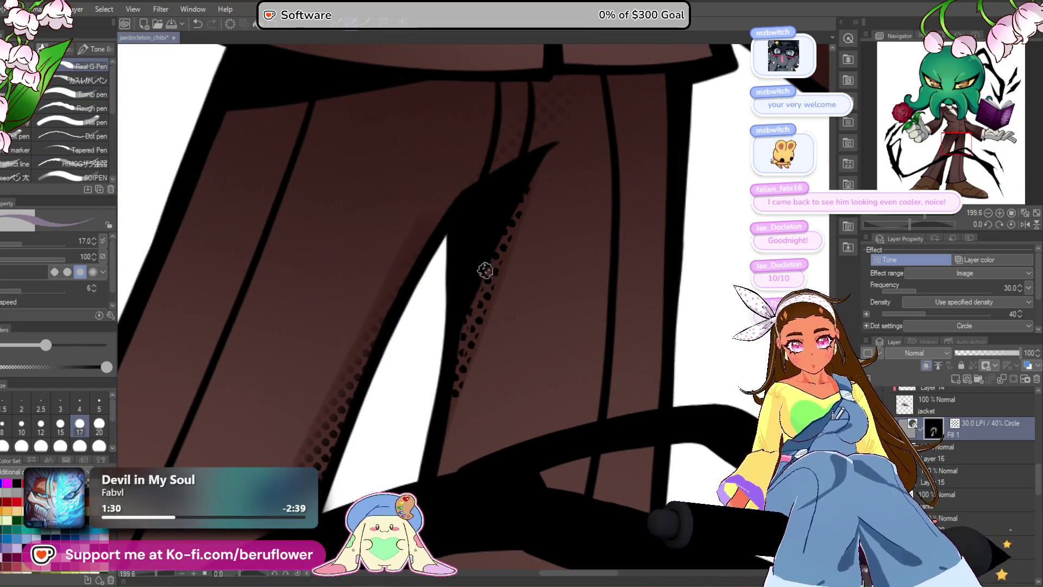
mouse_move(494, 272)
left_mouse_down()
mouse_move(455, 351)
mouse_move(452, 262)
left_mouse_up()
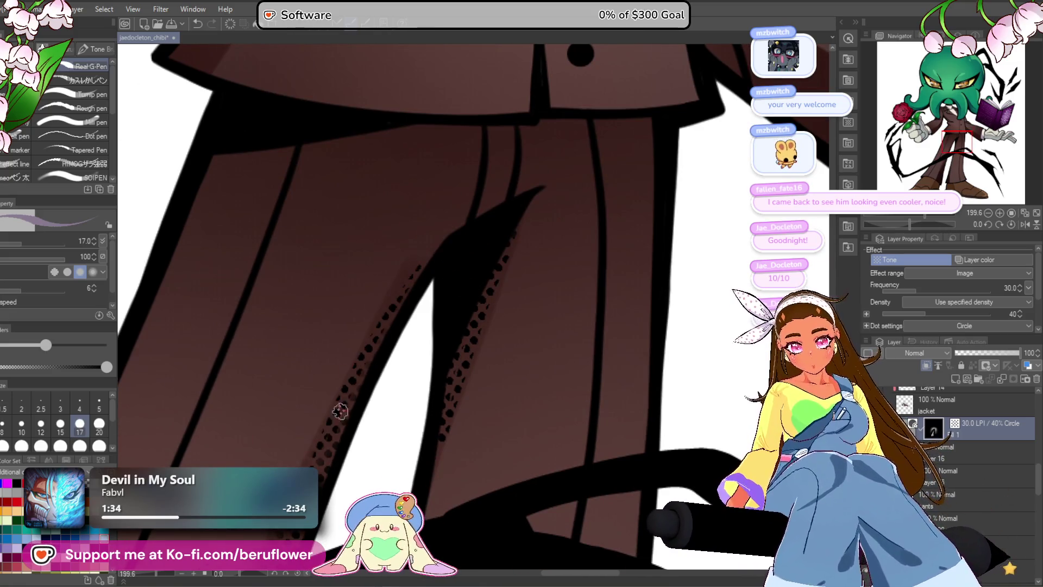
left_click_drag(351, 485, 399, 267)
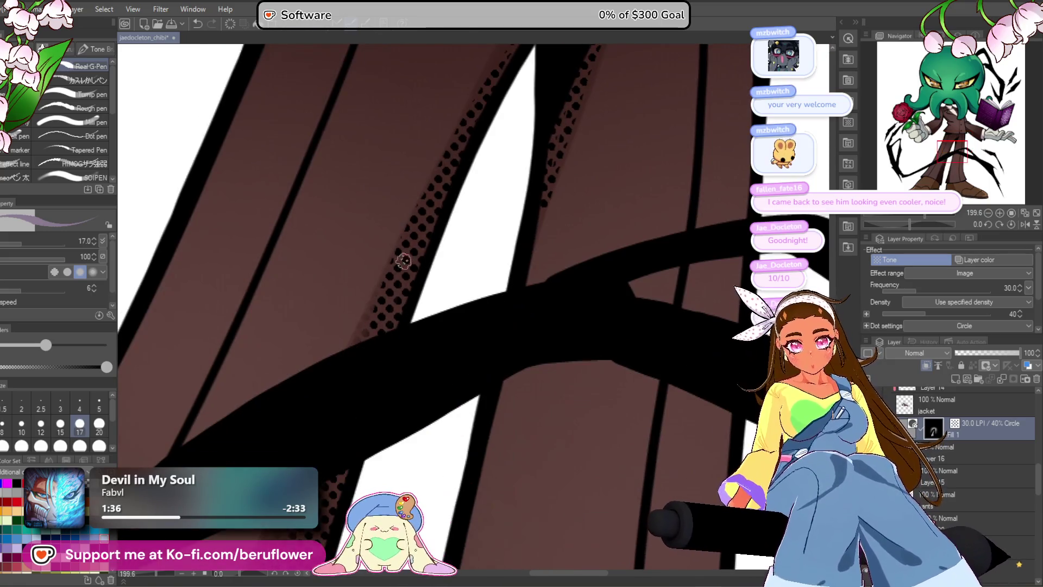
scroll(362, 382, "down", 4)
left_click_drag(429, 375, 437, 252)
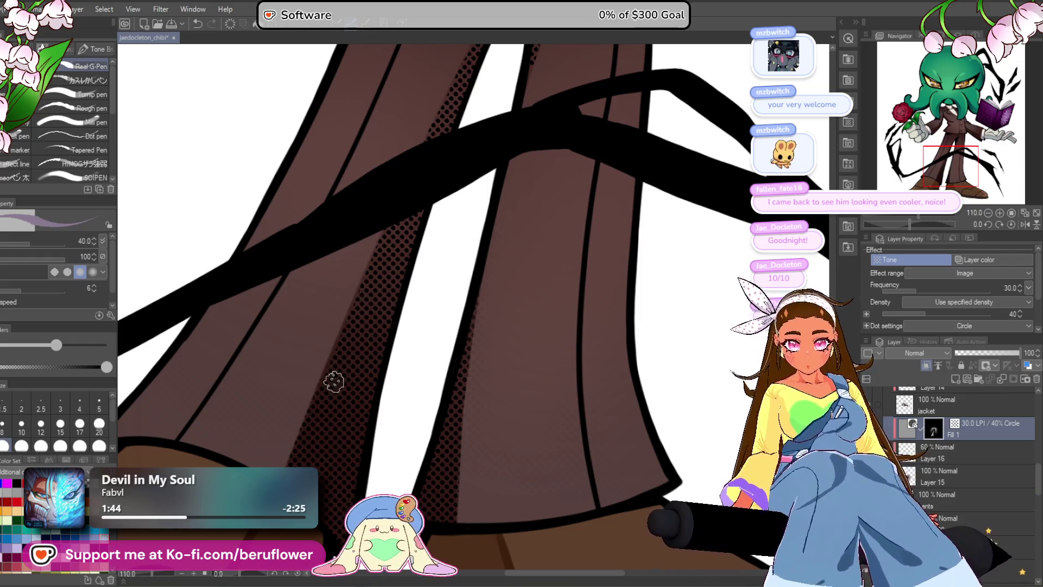
left_click_drag(357, 435, 413, 350)
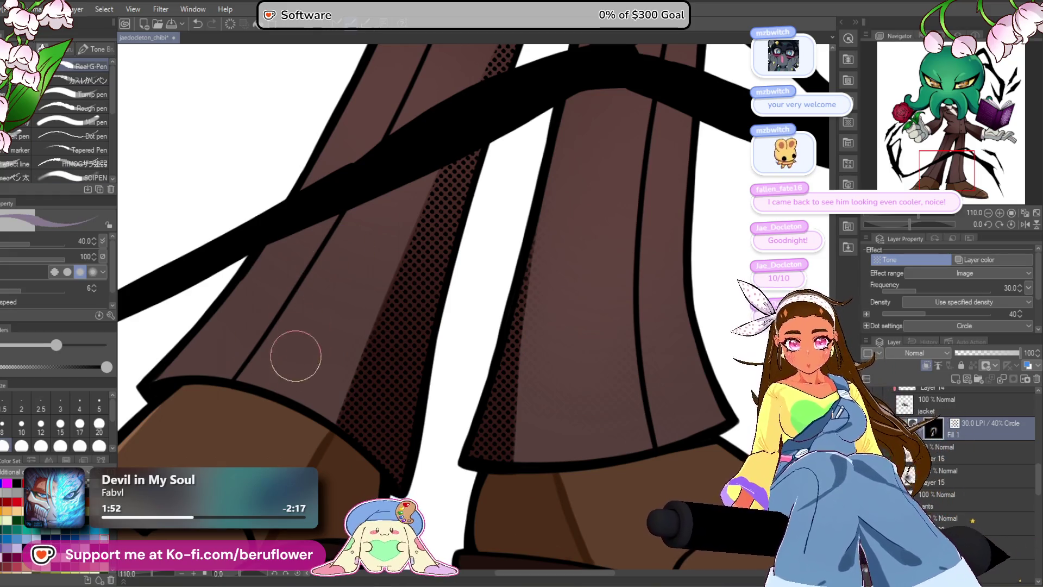
left_click_drag(327, 301, 359, 264)
scroll(484, 369, "down", 3)
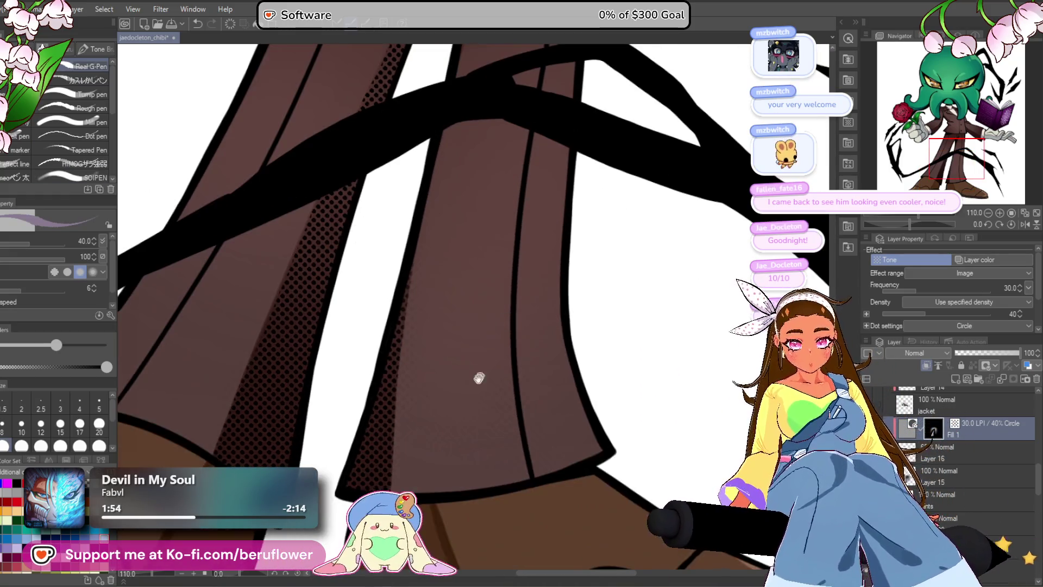
scroll(449, 385, "down", 5)
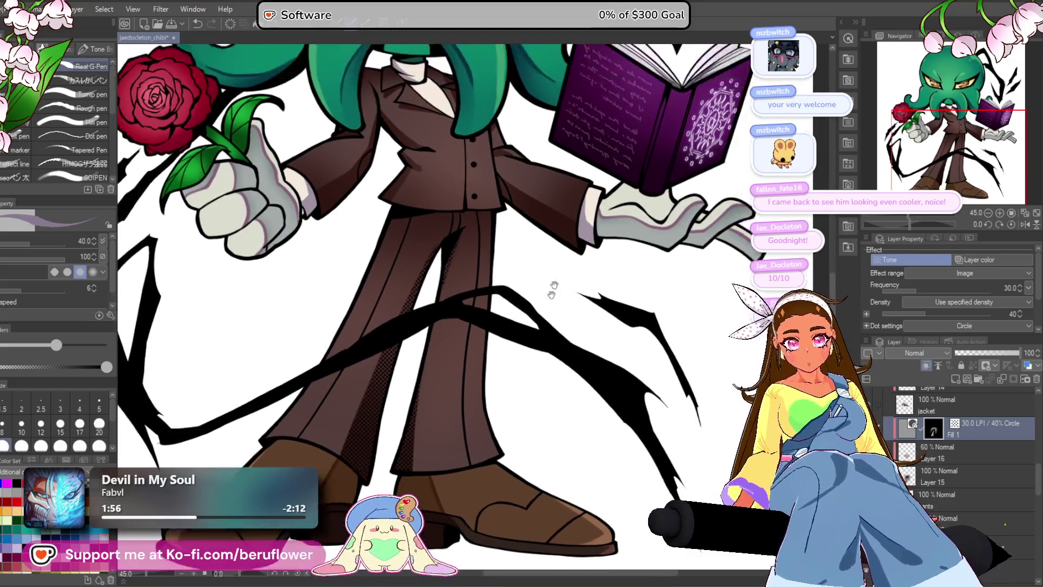
scroll(545, 331, "up", 2)
scroll(516, 276, "up", 4)
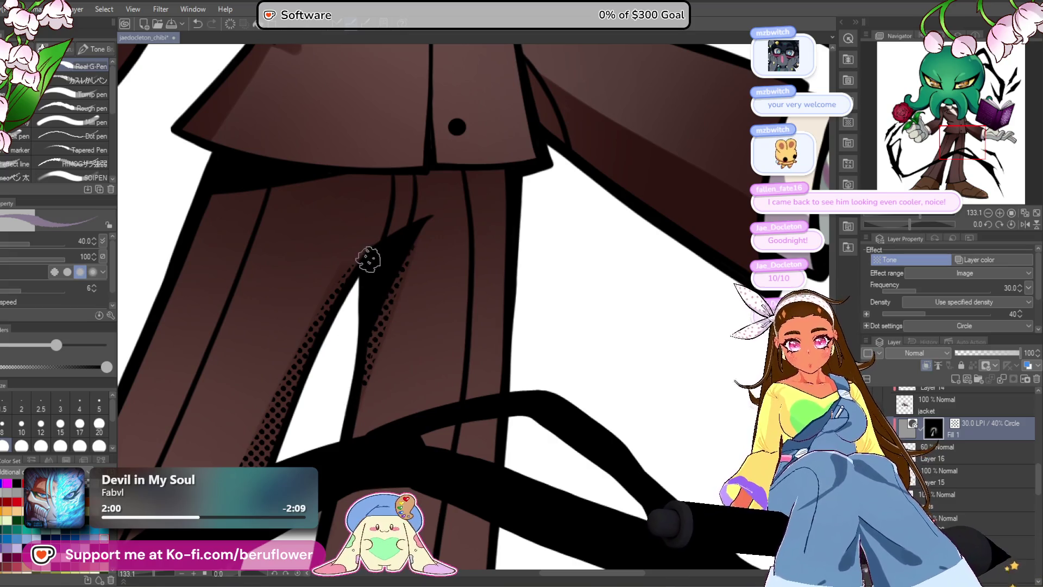
scroll(330, 302, "down", 5)
scroll(406, 460, "up", 2)
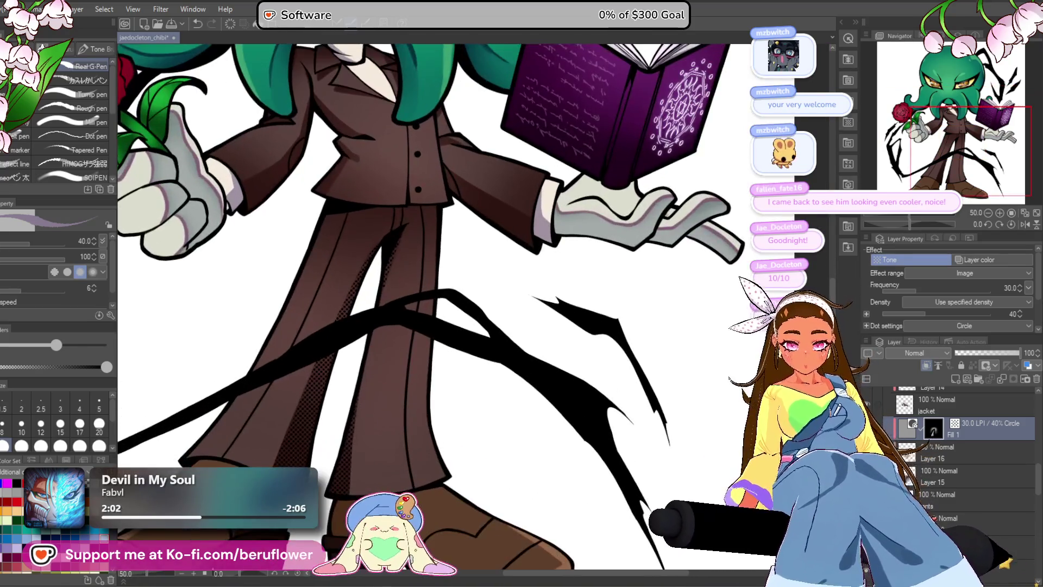
- Lower the tone frequency to 13.1 LPI for coarser, larger dots
mouse_move(915, 291)
left_mouse_down()
mouse_move(934, 286)
mouse_move(900, 286)
left_mouse_up()
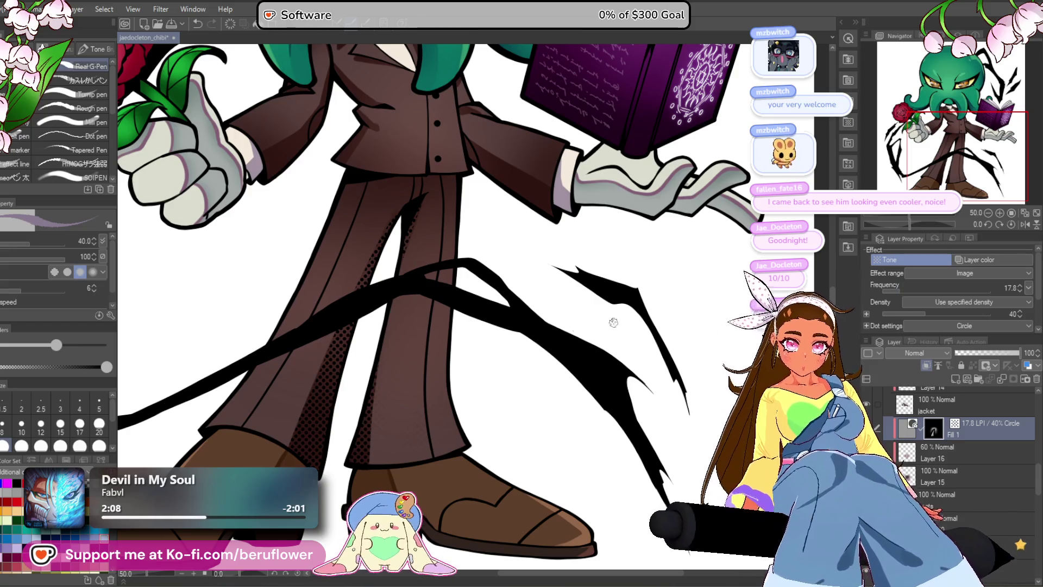
scroll(421, 355, "down", 3)
scroll(422, 356, "up", 2)
left_click_drag(476, 454, 531, 509)
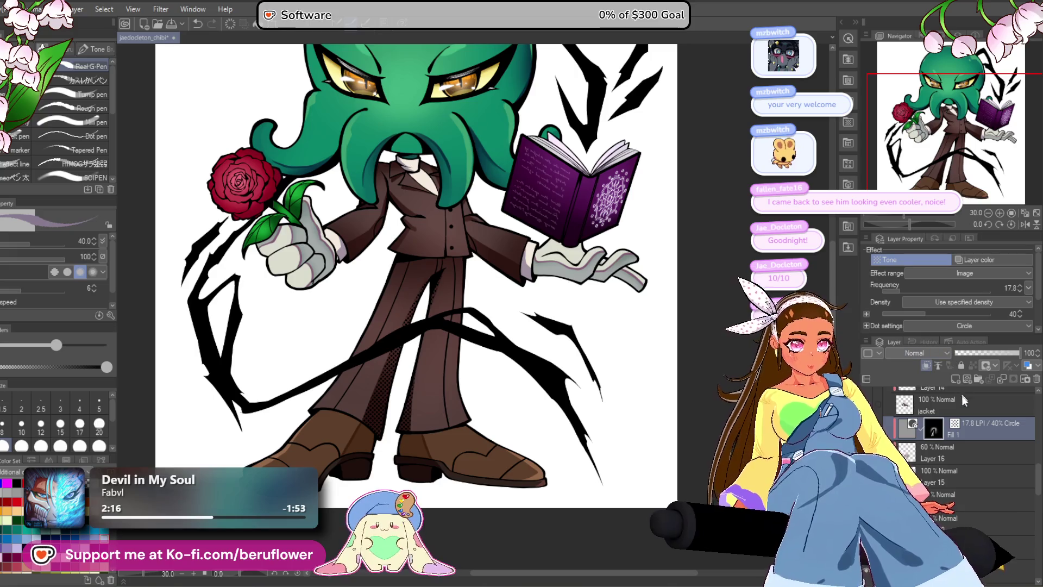
left_click_drag(897, 289, 892, 288)
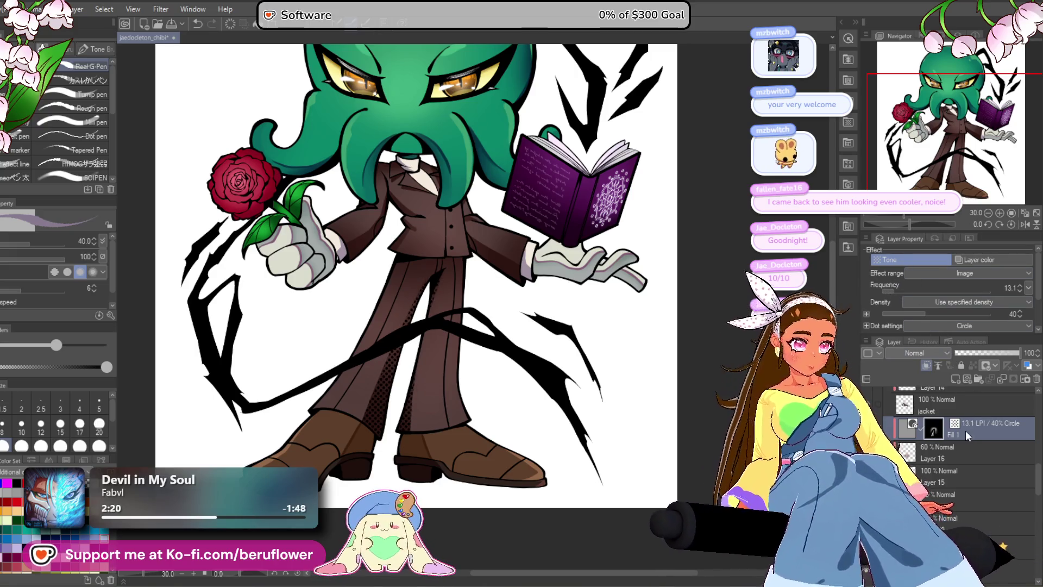
right_click(969, 434)
- Rasterize the trousers' tone layer and lower its opacity to 53%
key("Escape")
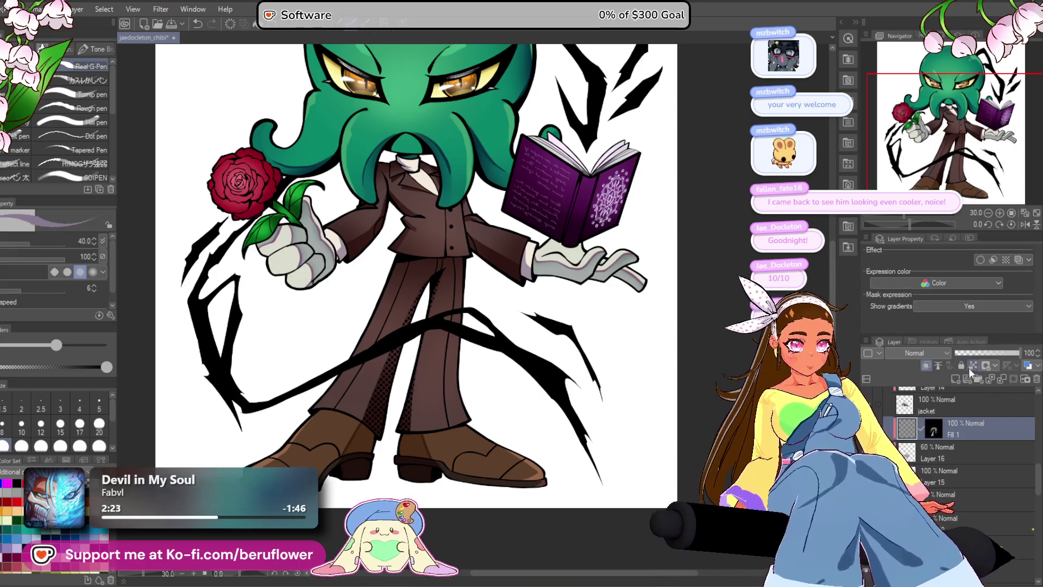
scroll(419, 387, "up", 4)
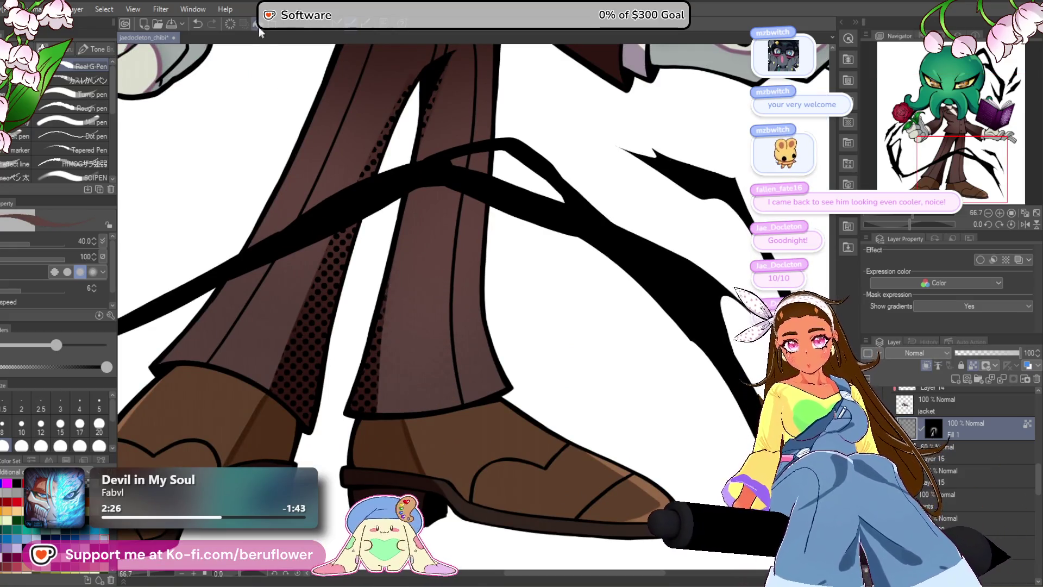
scroll(426, 369, "down", 2)
scroll(427, 369, "up", 2)
left_click_drag(426, 369, 468, 492)
mouse_move(971, 351)
left_mouse_down()
mouse_move(1001, 350)
mouse_move(990, 355)
left_mouse_up()
- Select the jacket's shape from Layer 14 and make Layer 17 the working layer
scroll(436, 403, "down", 3)
scroll(436, 403, "up", 1)
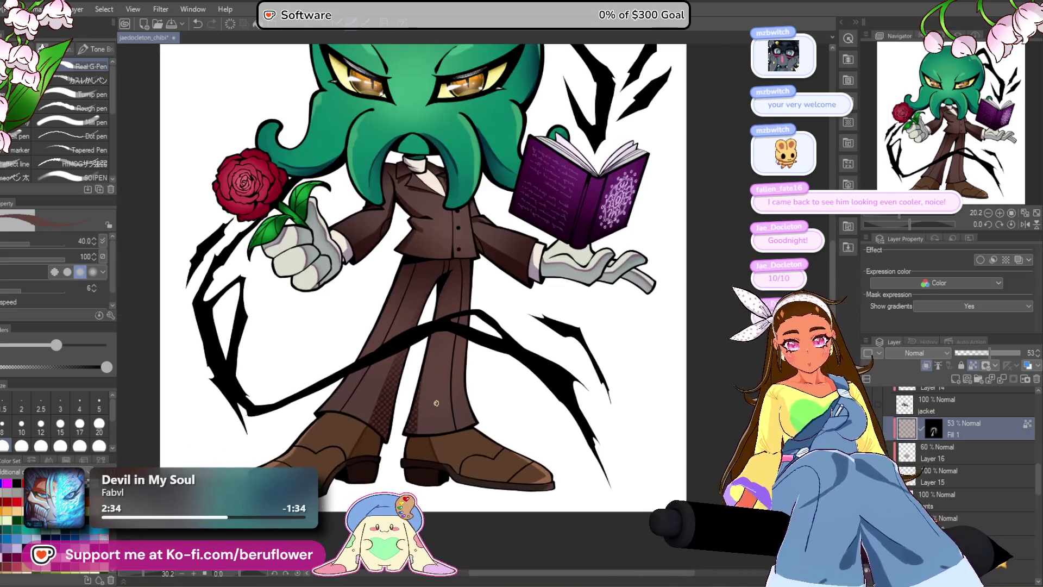
left_click_drag(496, 324, 481, 350)
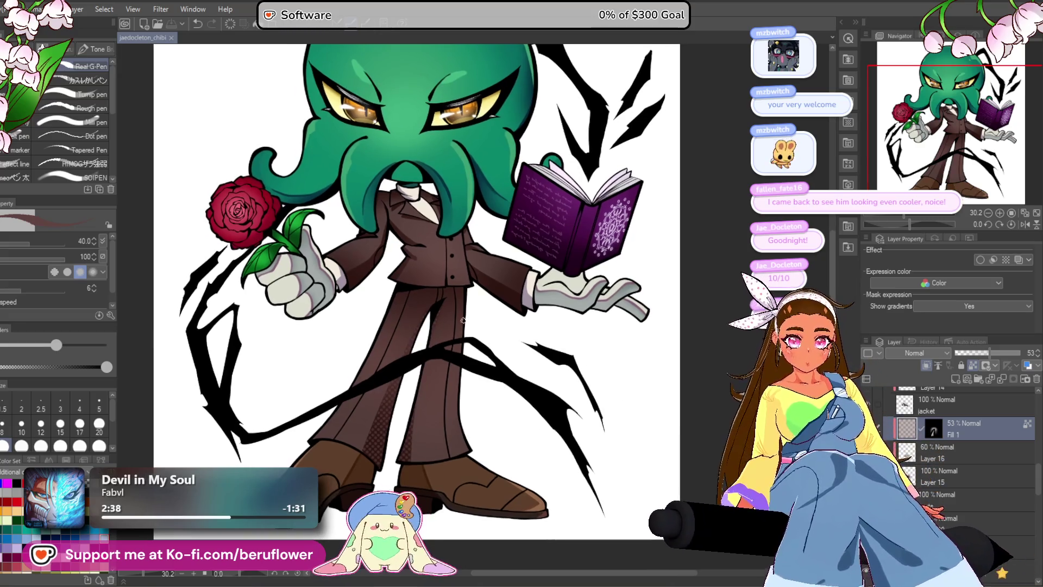
scroll(463, 320, "up", 2)
scroll(463, 320, "down", 4)
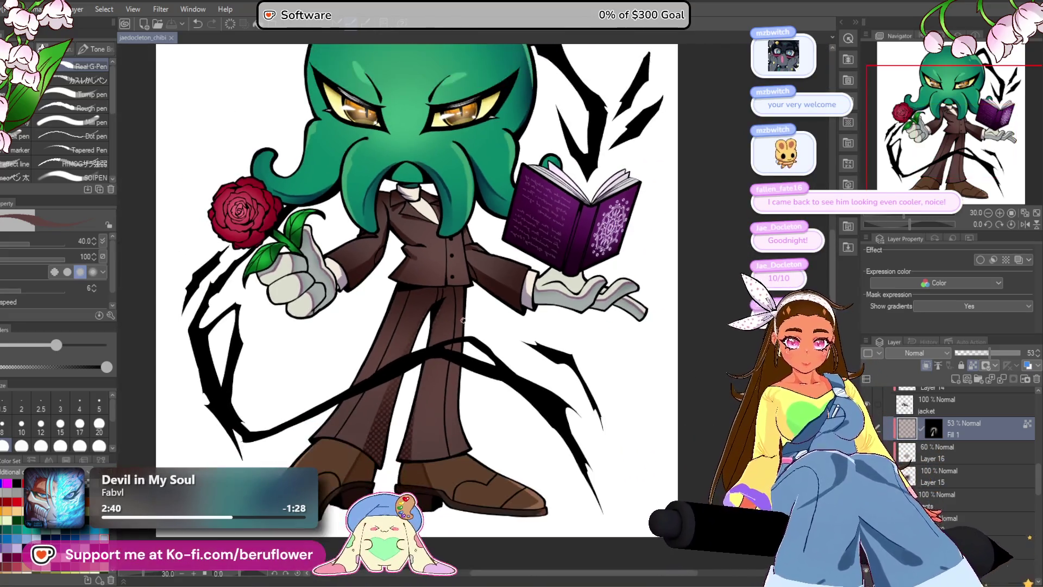
scroll(463, 320, "down", 1)
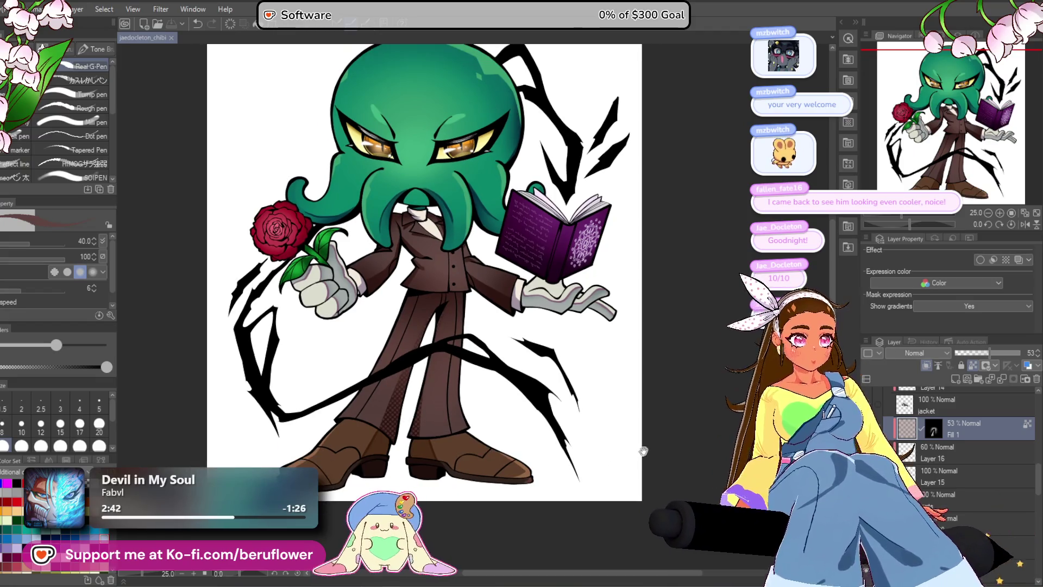
left_click_drag(463, 321, 493, 324)
scroll(947, 455, "up", 2)
scroll(948, 455, "up", 1)
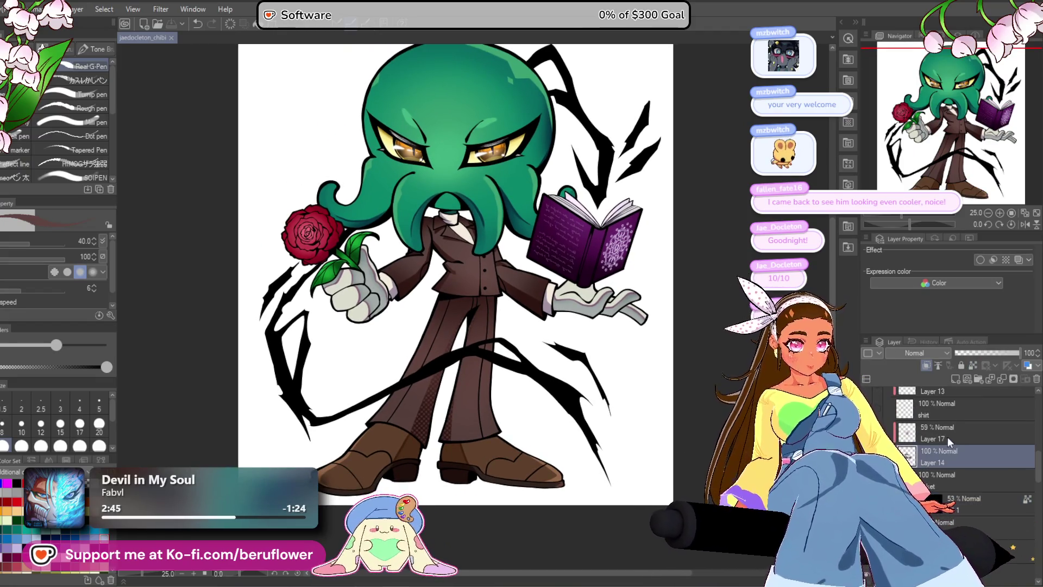
left_click(915, 460, "ctrl")
left_click(919, 434)
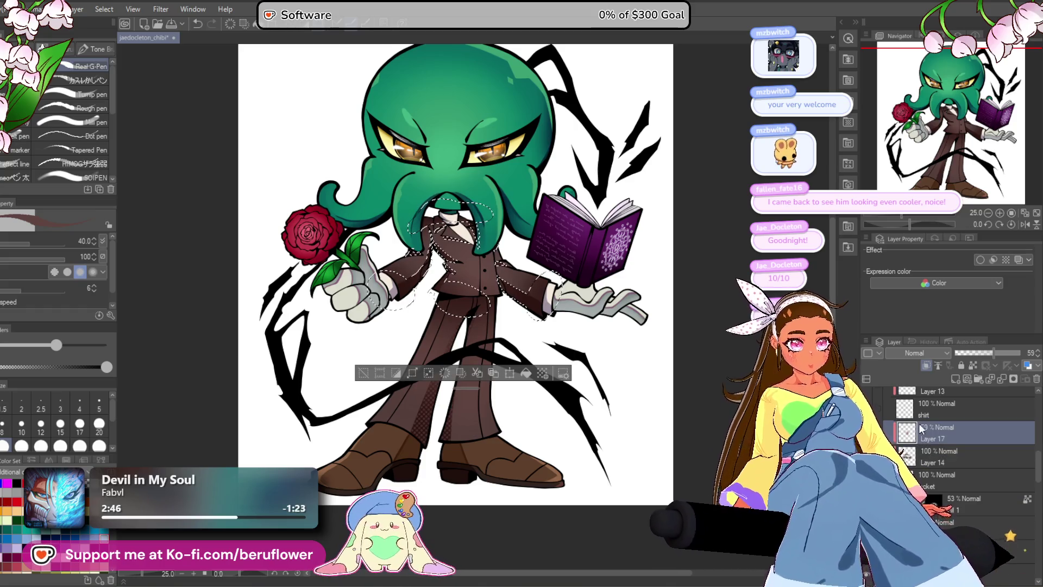